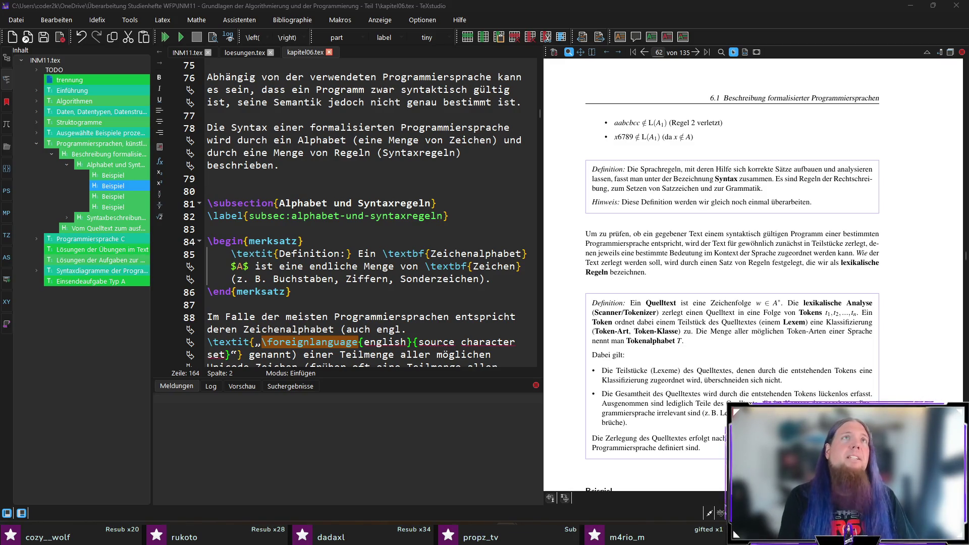
Step: Switch from the chapter to the browser and load the chatbot2k overview page
key("alt+Tab")
key("Return")
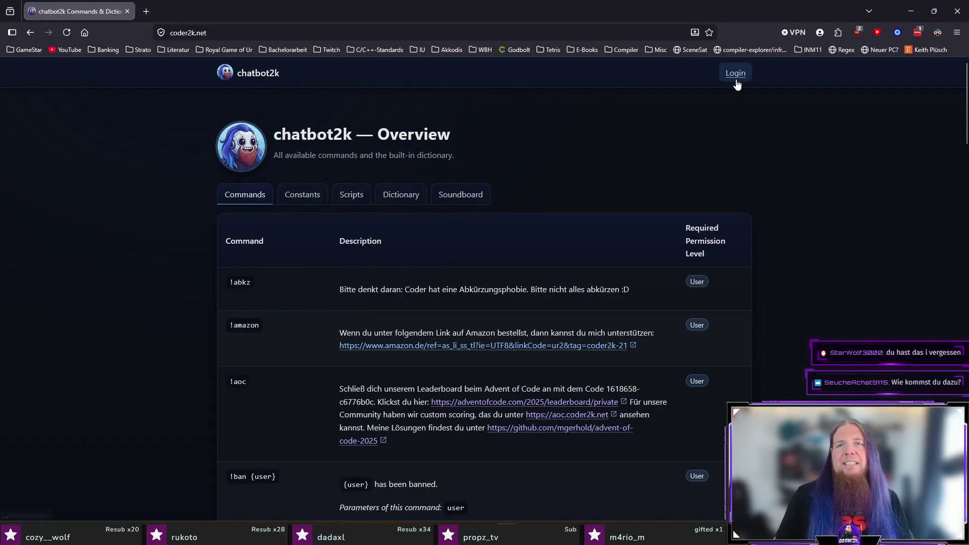
Step: Sign in to chatbot2k via Twitch, then close the browser to return to the chapter
left_click(735, 76)
left_click(485, 291)
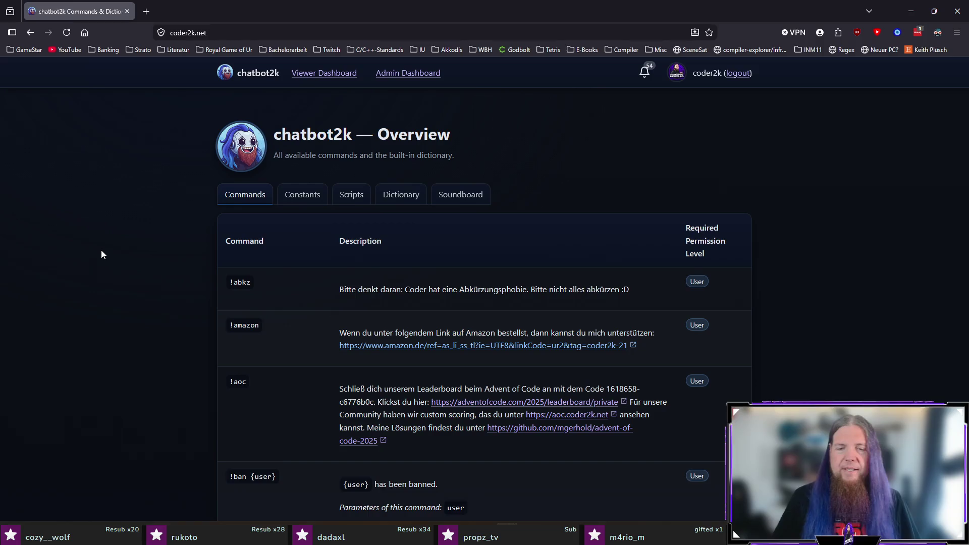
mouse_move(956, 10)
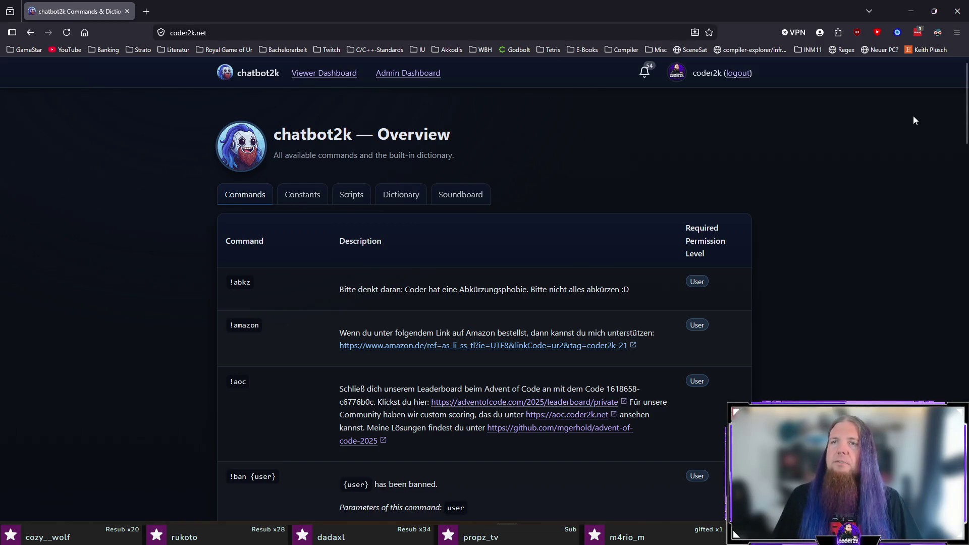
left_click(957, 10)
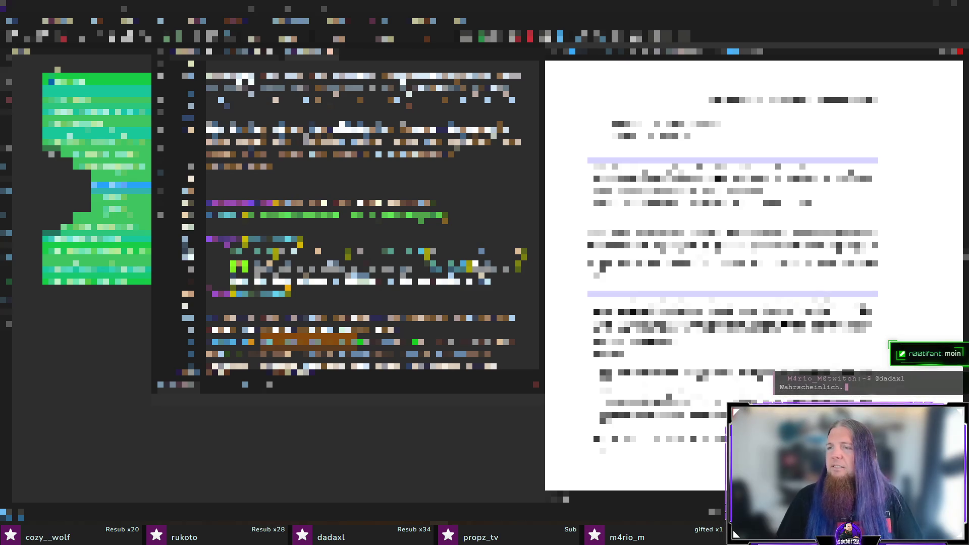
Step: Switch to the lint settings file in Notepad++ and select its entire contents
key("alt+Tab")
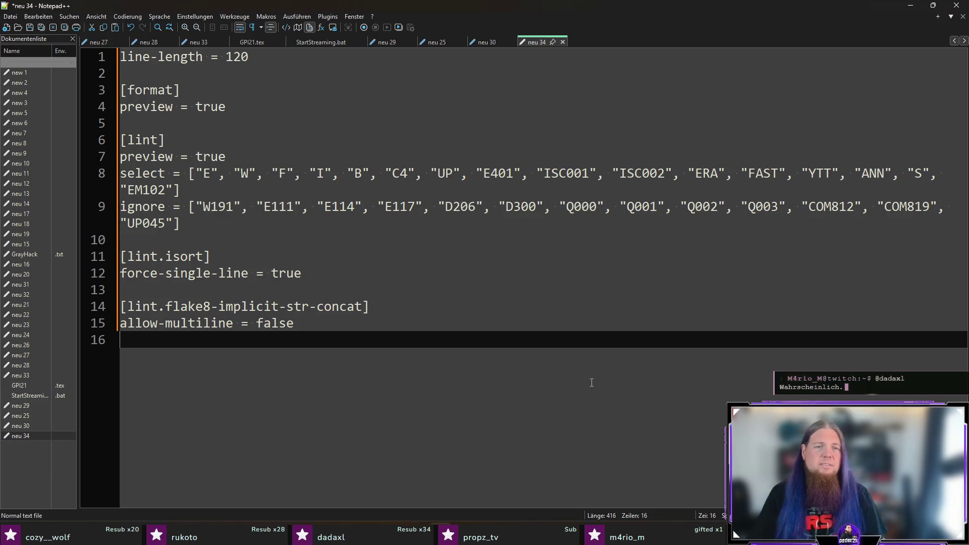
key("ctrl+a")
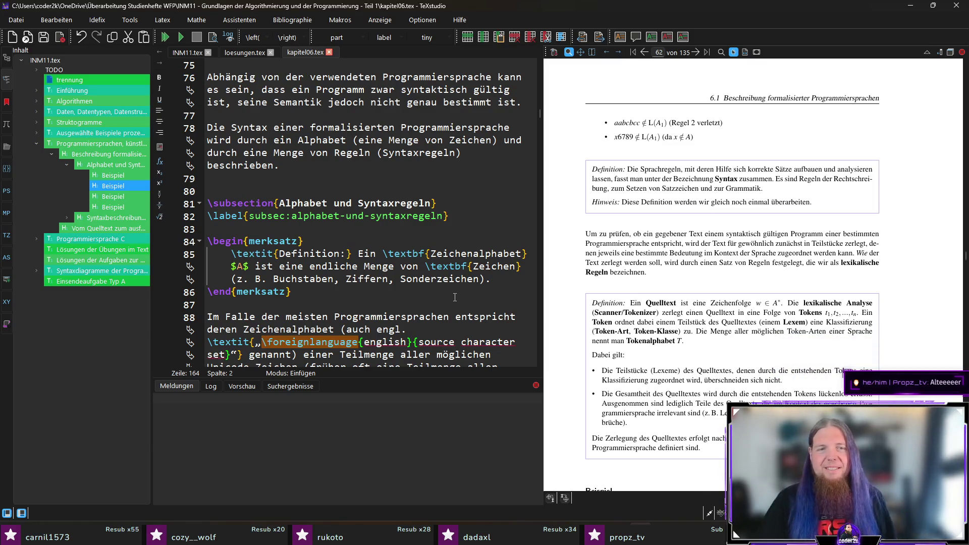
Step: Edit after the merksatz block, close the open document, and return to the LaTeX editor
left_click(353, 291)
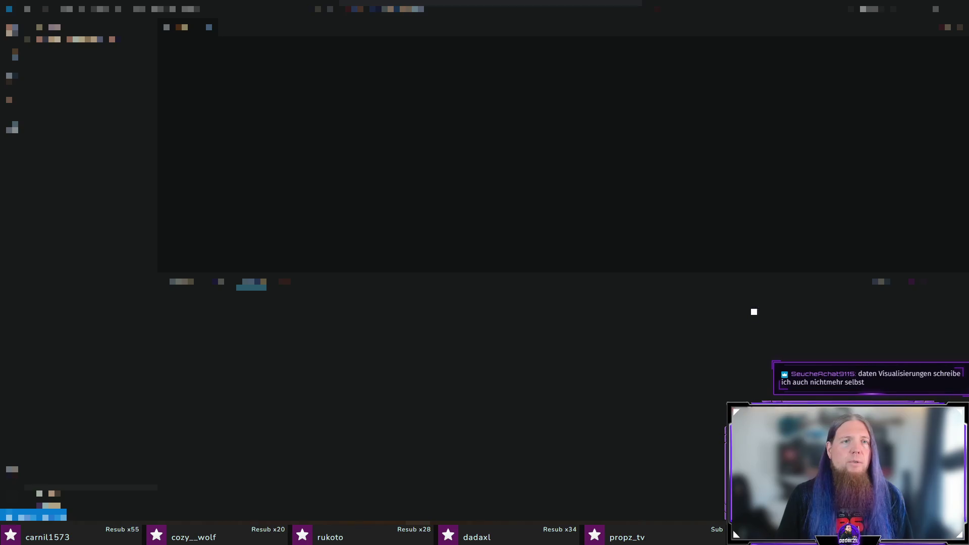
middle_click(189, 28)
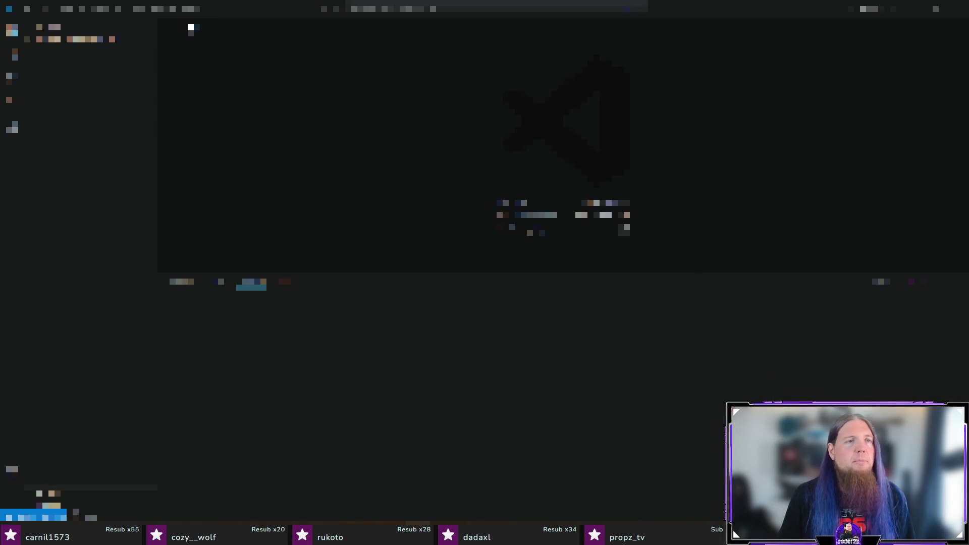
key("alt+Tab")
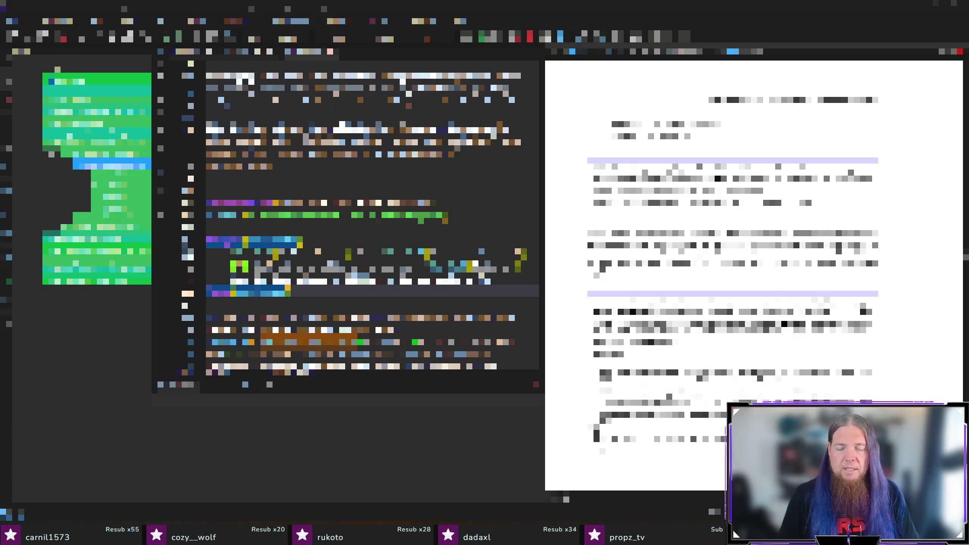
key("super")
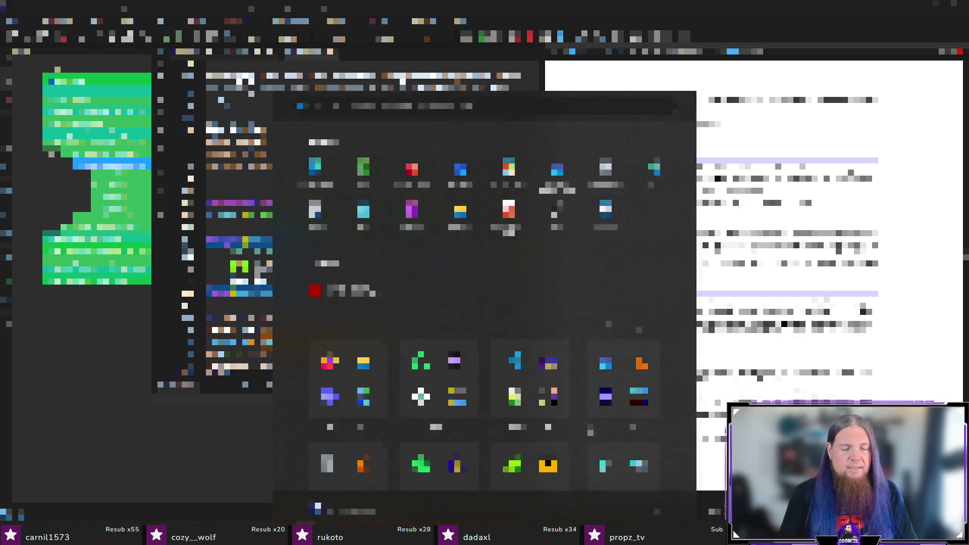
left_click(509, 203)
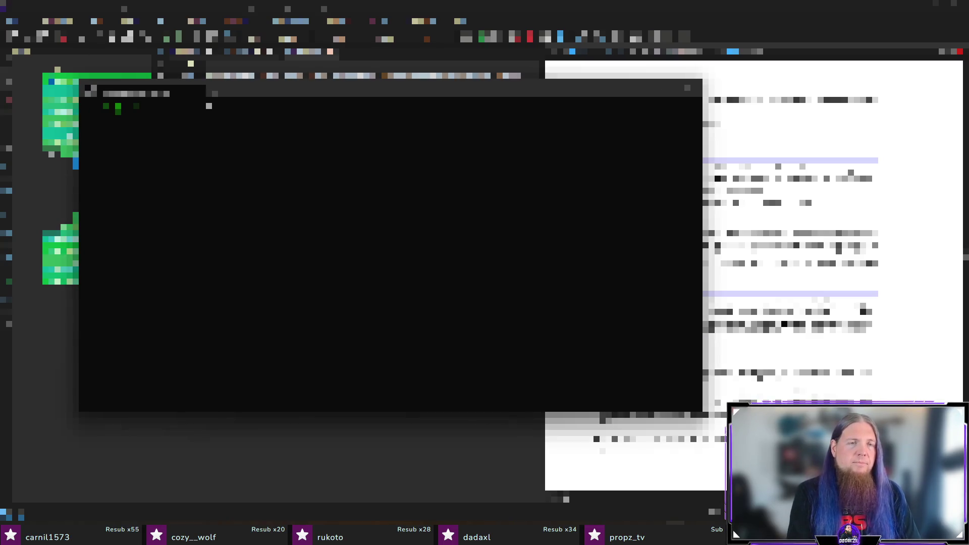
type("ls -la")
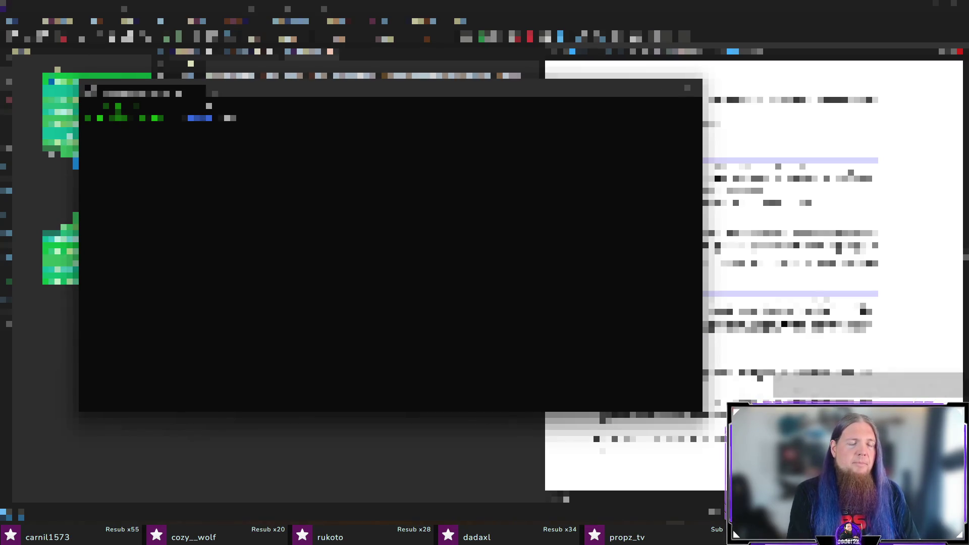
key("Return")
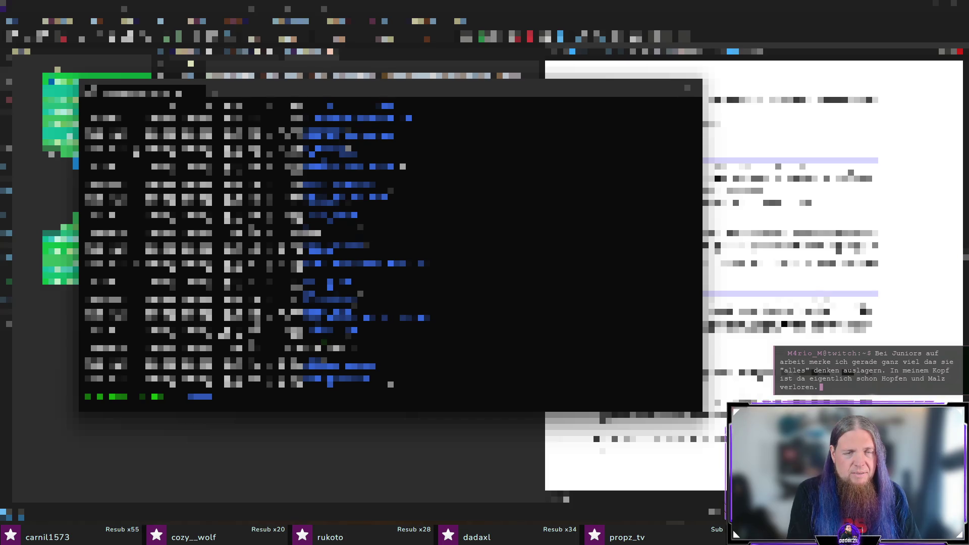
key("ctrl+d")
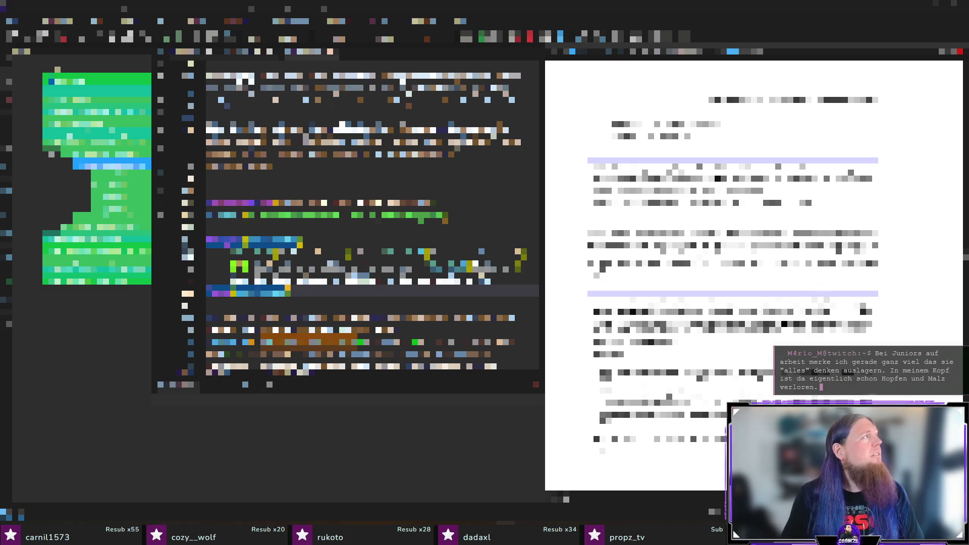
Step: Start the Python 3 interpreter in a maximized terminal to read its version (3.12.3), then exit
key("super")
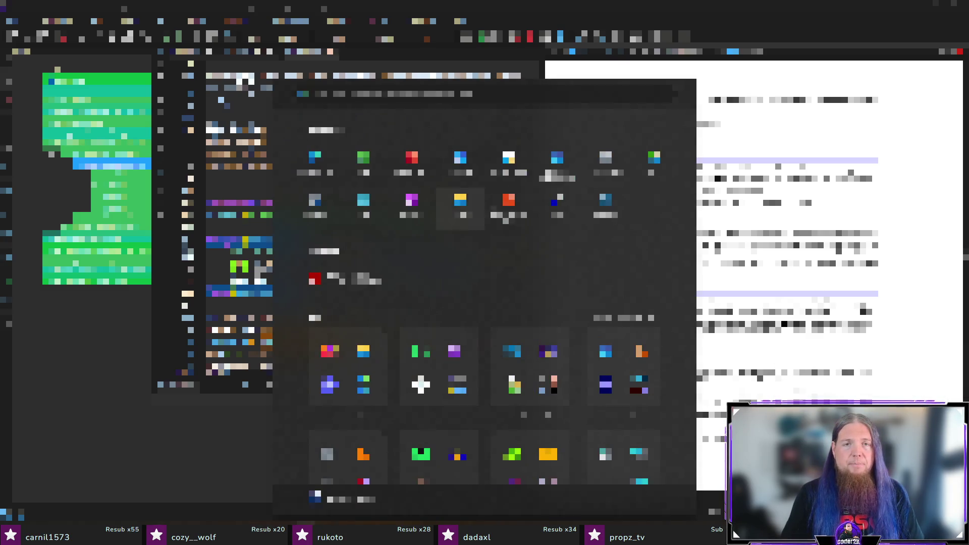
key("super")
key("super+Up")
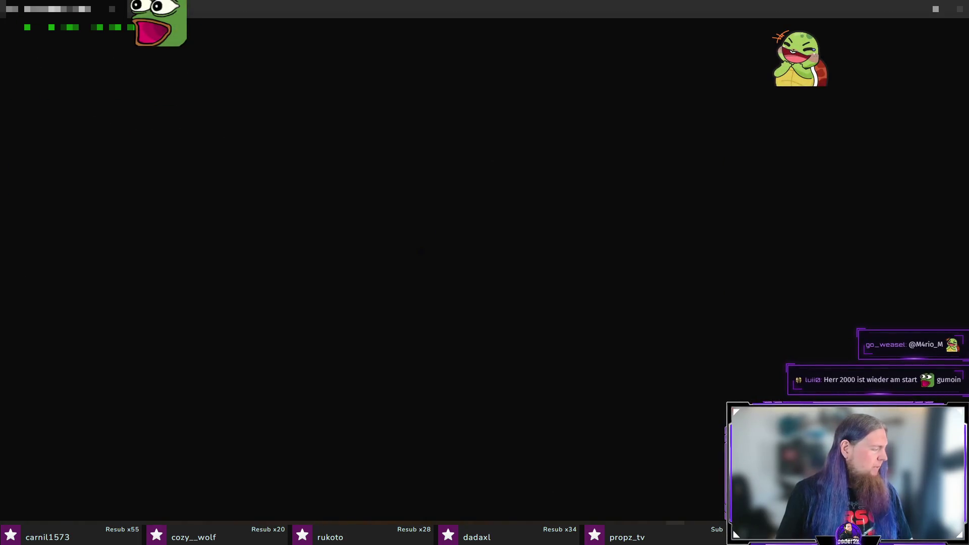
type("pytho")
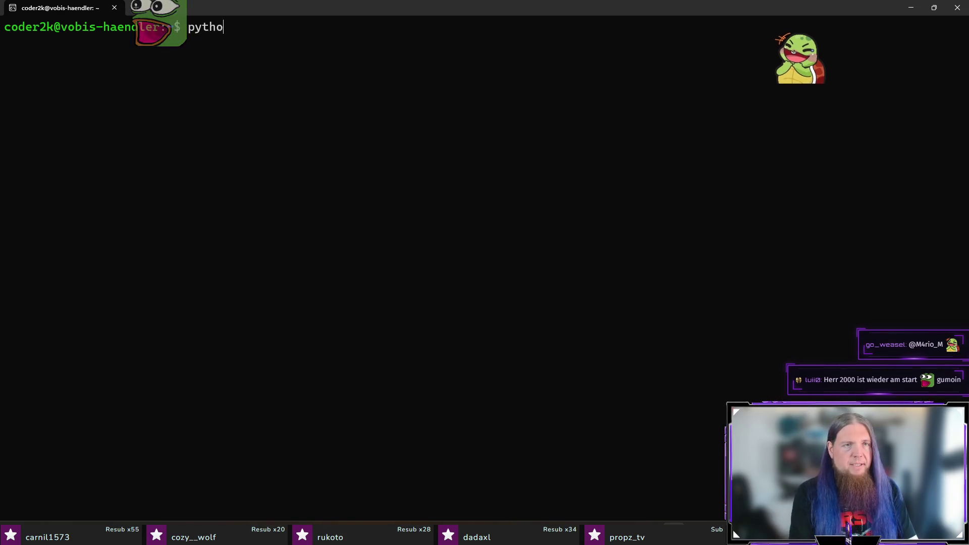
type("n3")
key("Return")
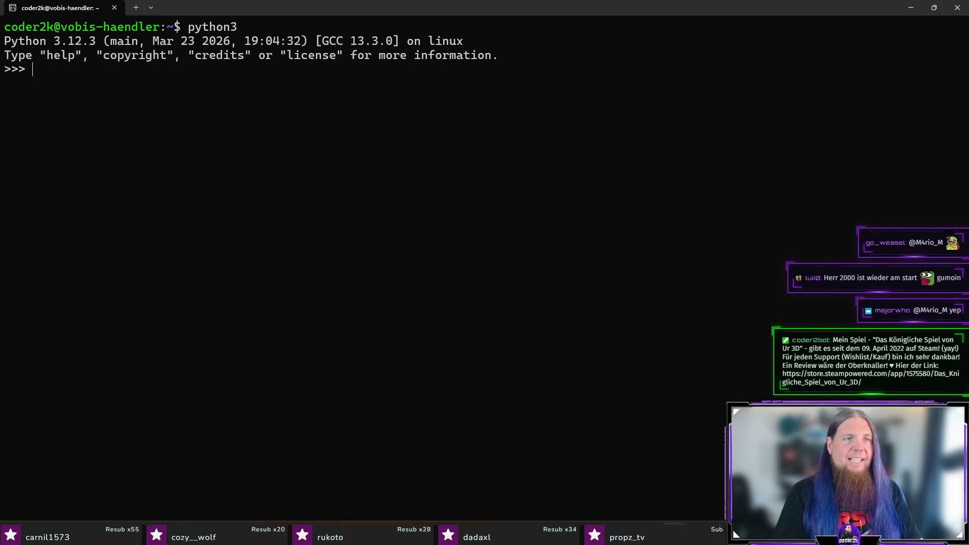
type("exit(")
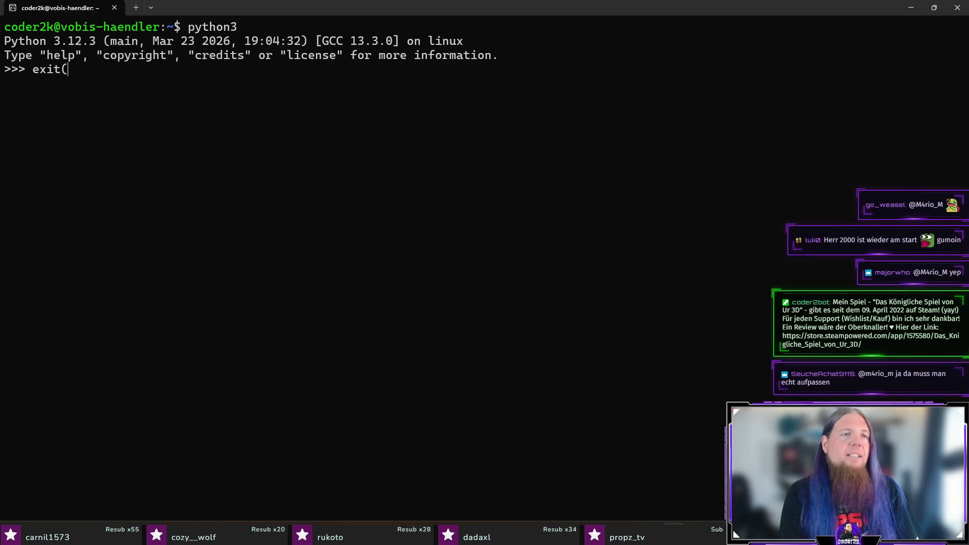
key("Return")
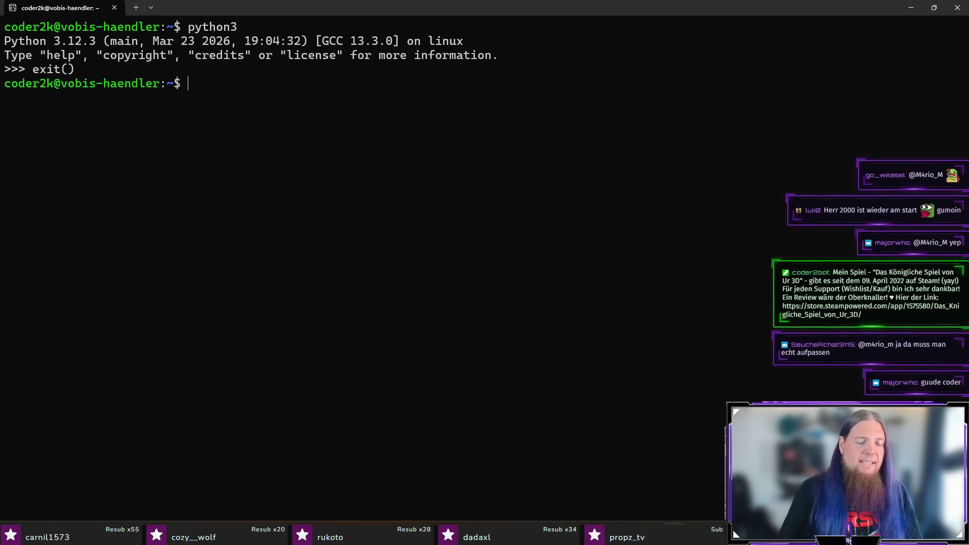
type("exit")
key("Return")
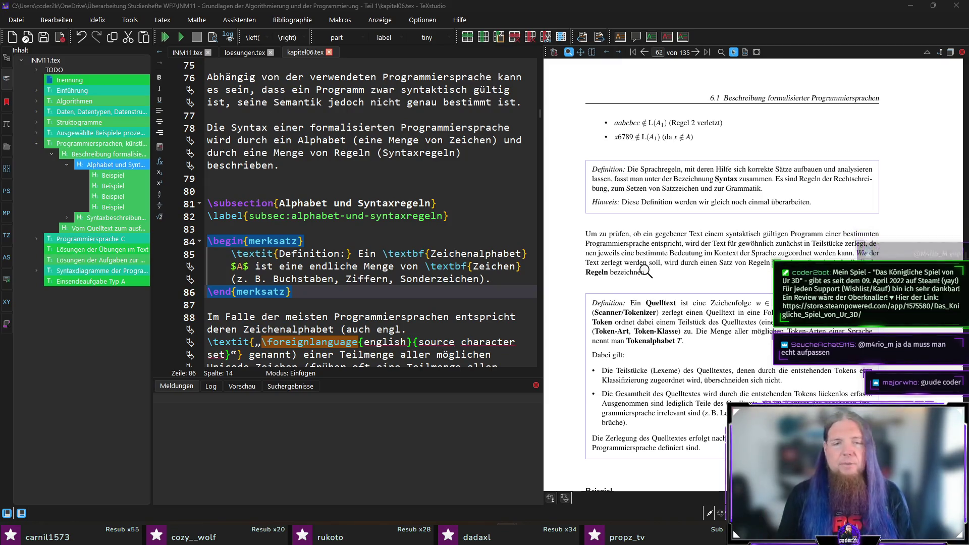
Step: Briefly open and dismiss the Start menu, leaving kapitel06.tex and its preview in view
key("super")
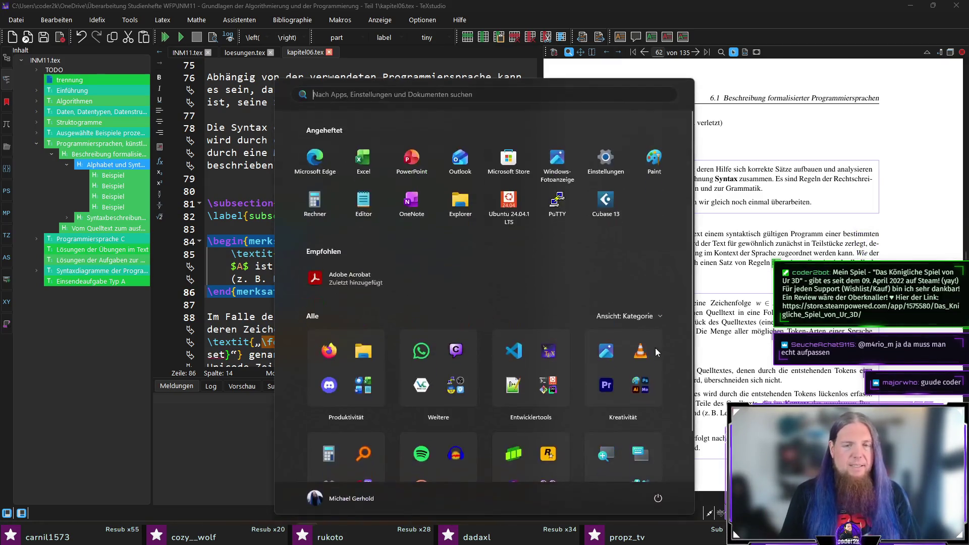
key("super")
key("super")
key("super")
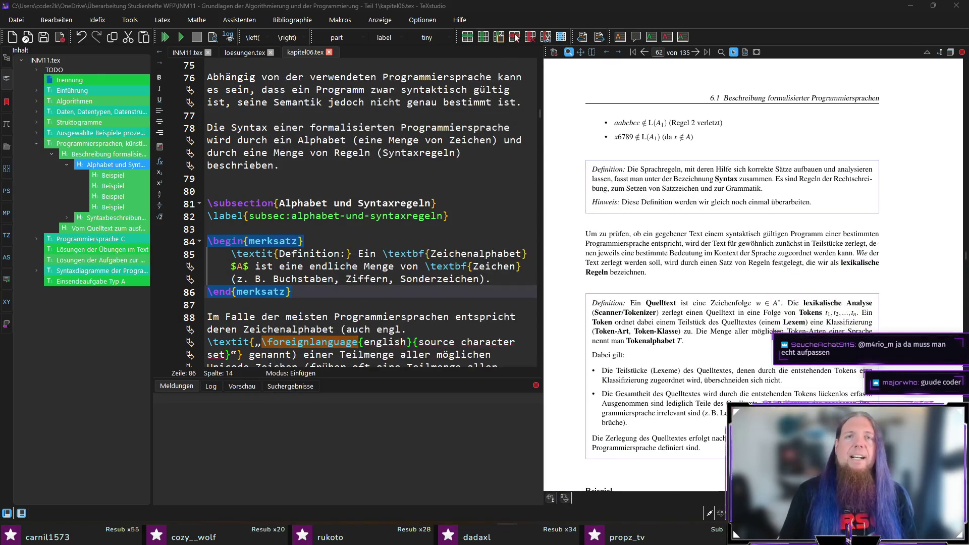
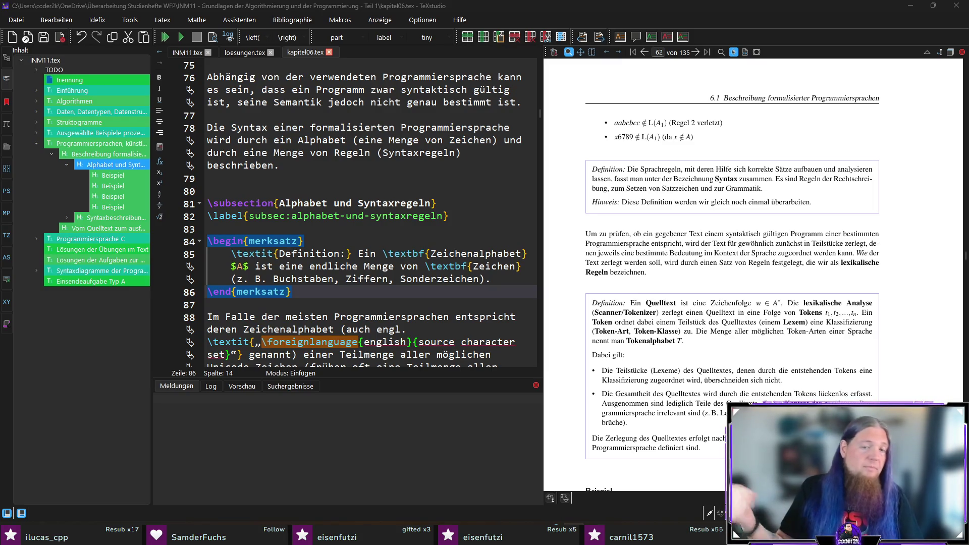
Step: Launch the pinned Ubuntu 24.04.1 LTS terminal from the Start menu after dismissing the python search
key("super")
type("python")
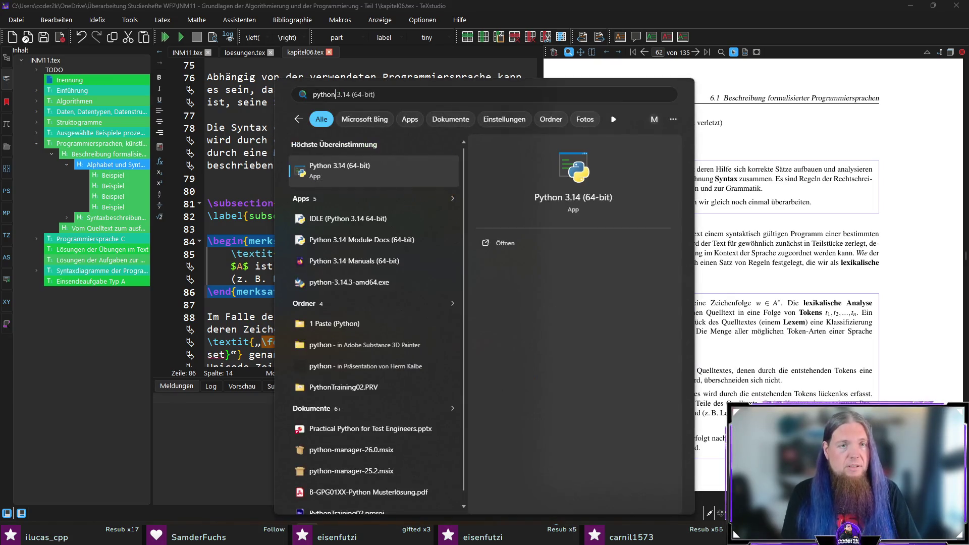
key("Escape")
key("super")
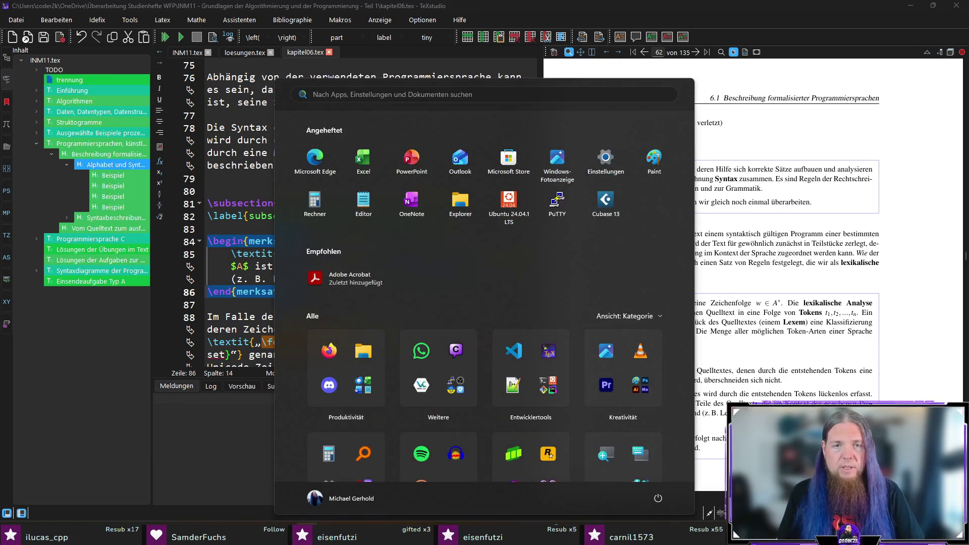
left_click(505, 205)
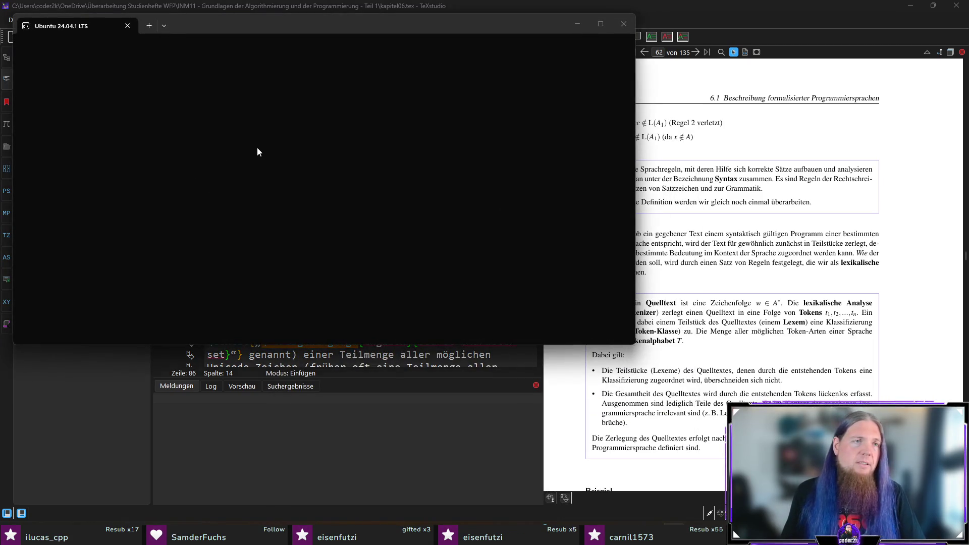
Step: Maximize the terminal, run python3 and import this, then highlight 'Simple is better than complex.'
double_click(276, 28)
type("pyth")
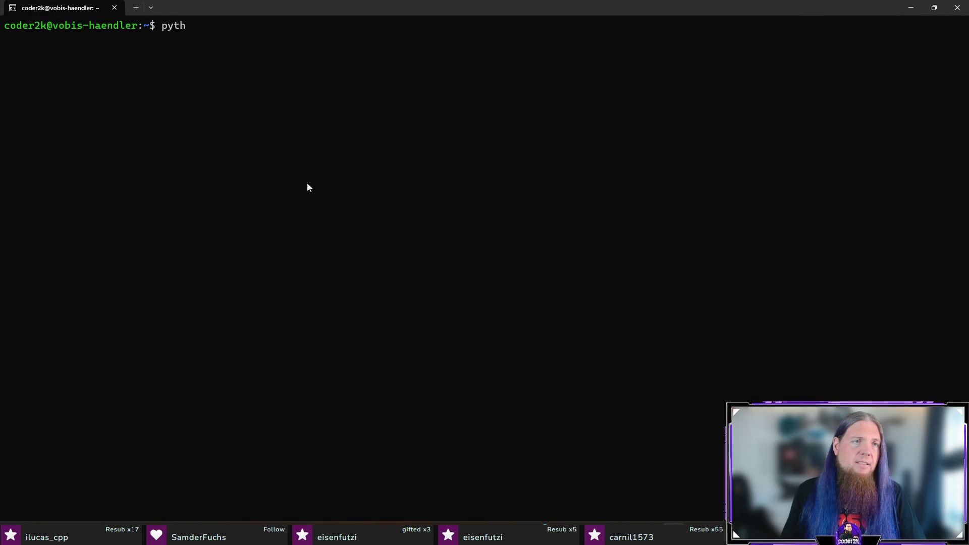
type("on3")
key("Return")
type("port this")
key("Return")
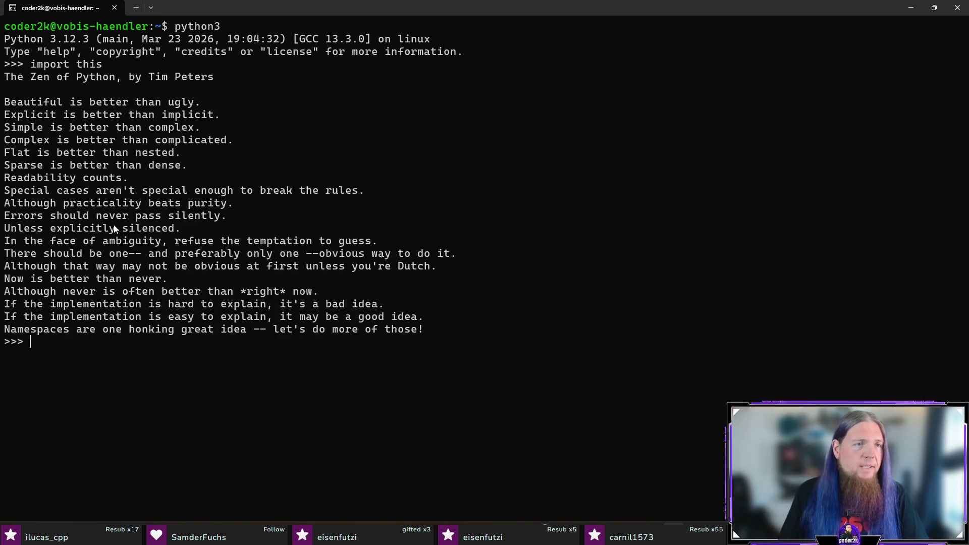
left_click_drag(4, 129, 201, 132)
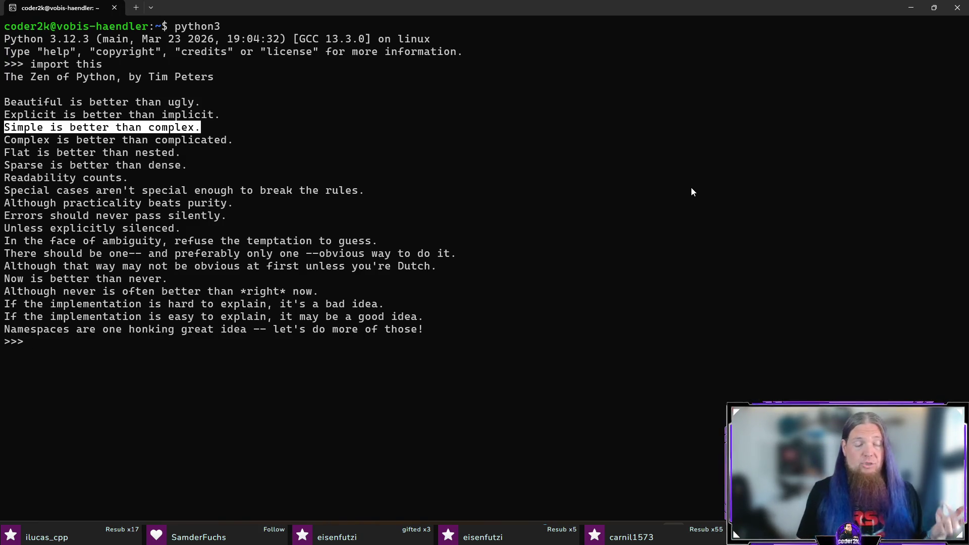
Step: Run exit() to leave Python, then exit to close the shell session
left_click(681, 193)
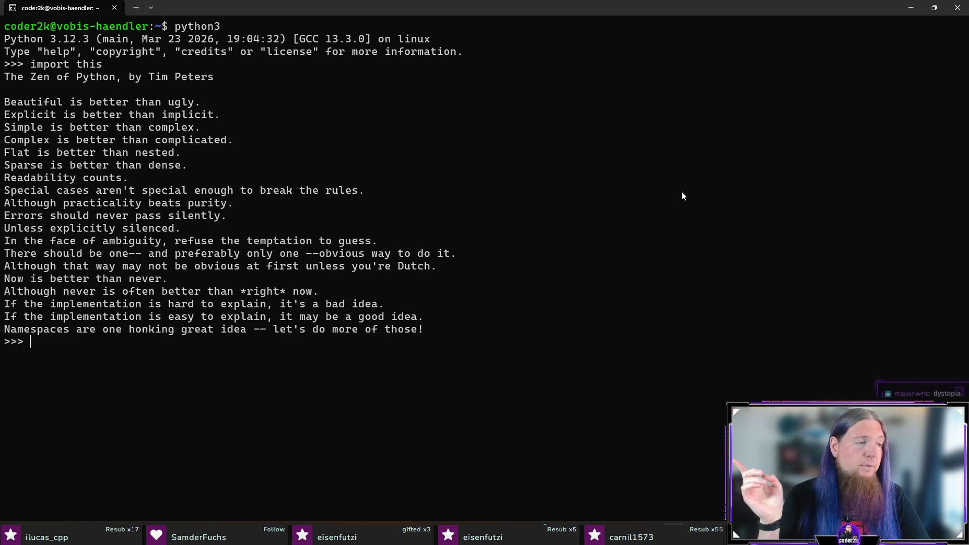
type("exit()")
key("Return")
type("exit")
key("Return")
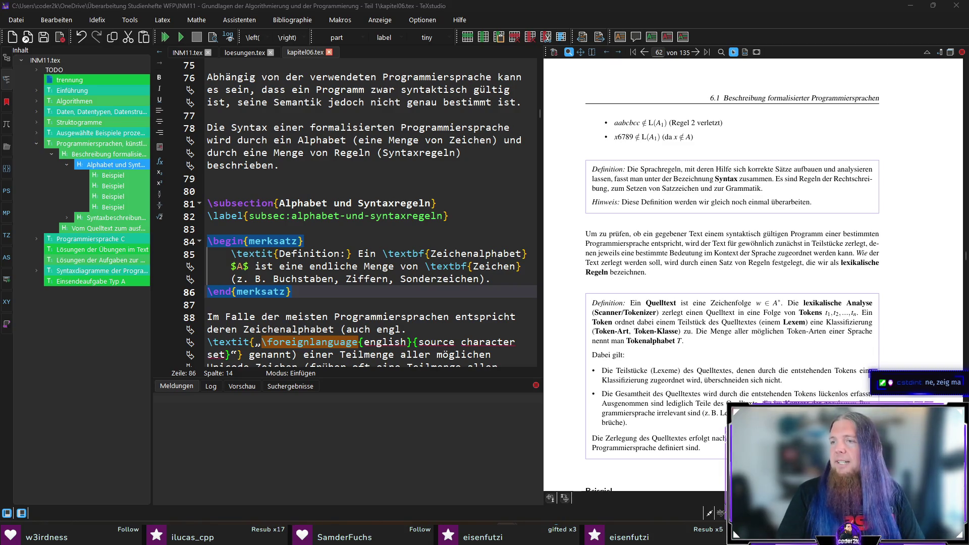
Step: Switch to the stdioxide GitHub page and enter the repository's src folder
key("alt+Tab")
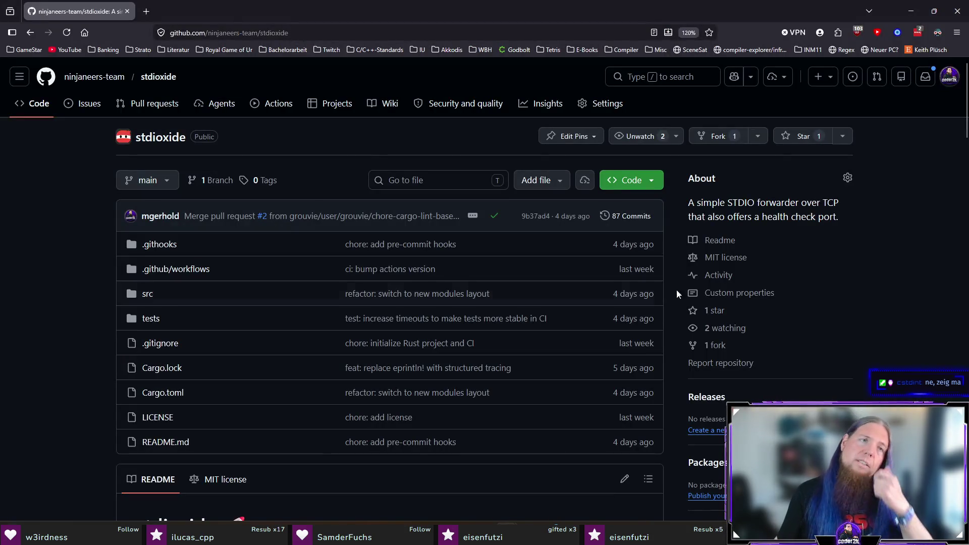
key("ctrl+l")
left_click(70, 159)
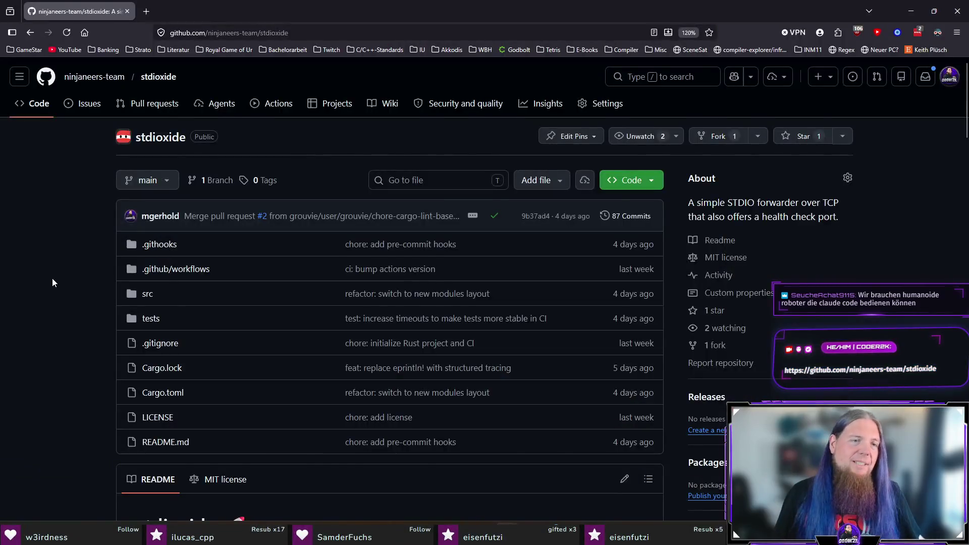
scroll(52, 278, "down", 5)
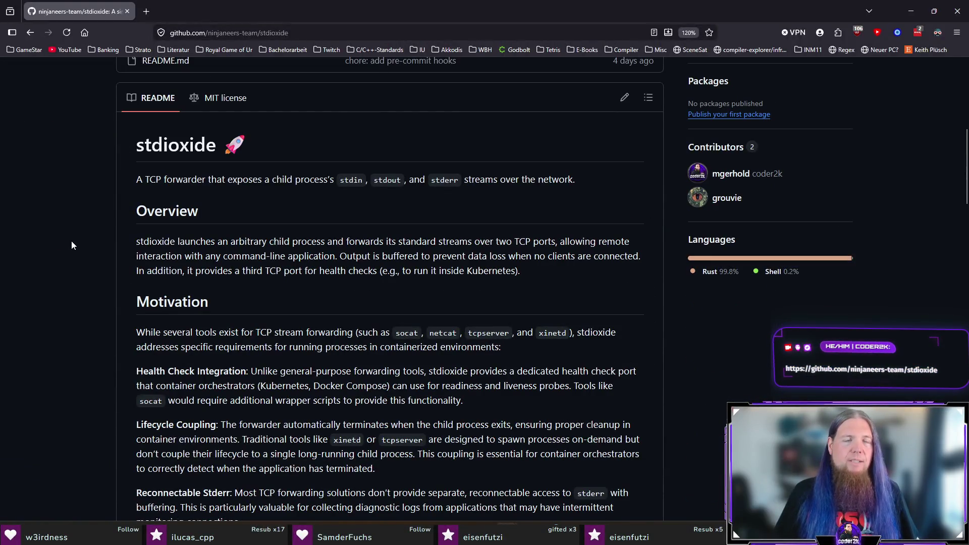
scroll(72, 246, "up", 3)
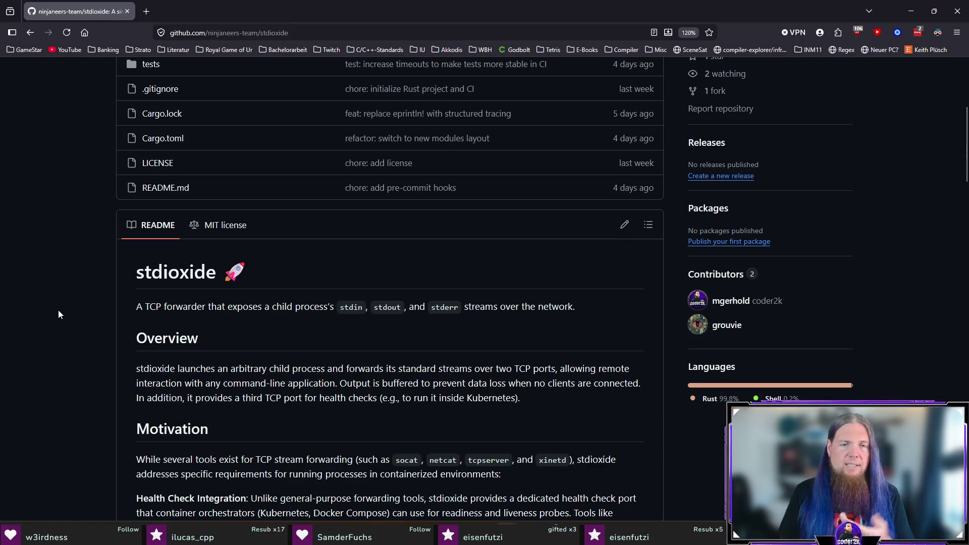
scroll(58, 309, "down", 2)
scroll(57, 311, "down", 2)
scroll(57, 311, "down", 1)
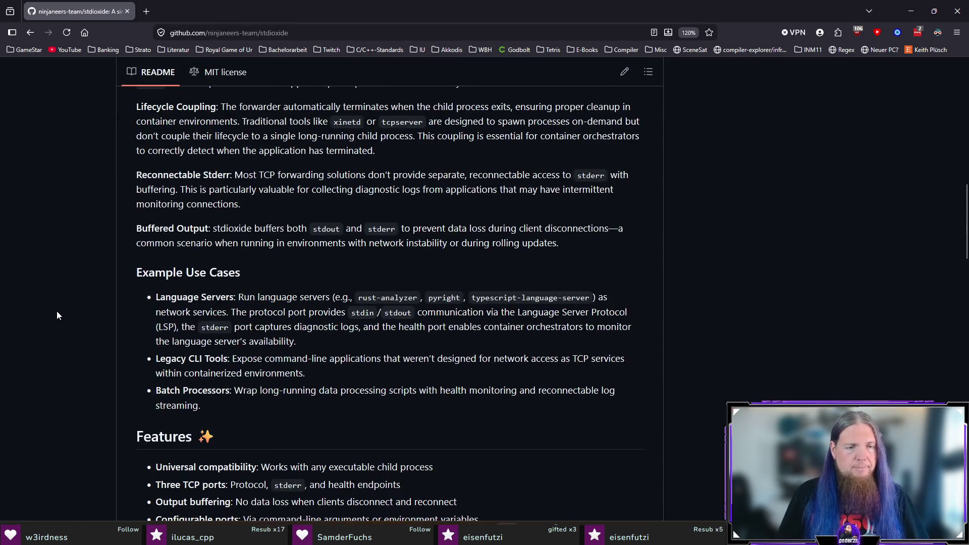
scroll(55, 322, "up", 4)
scroll(53, 335, "up", 2)
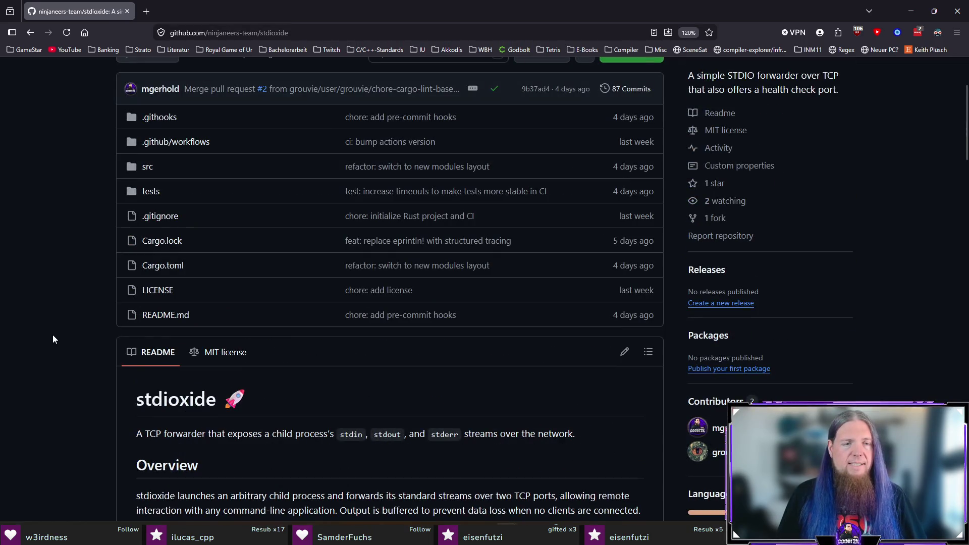
scroll(52, 339, "up", 2)
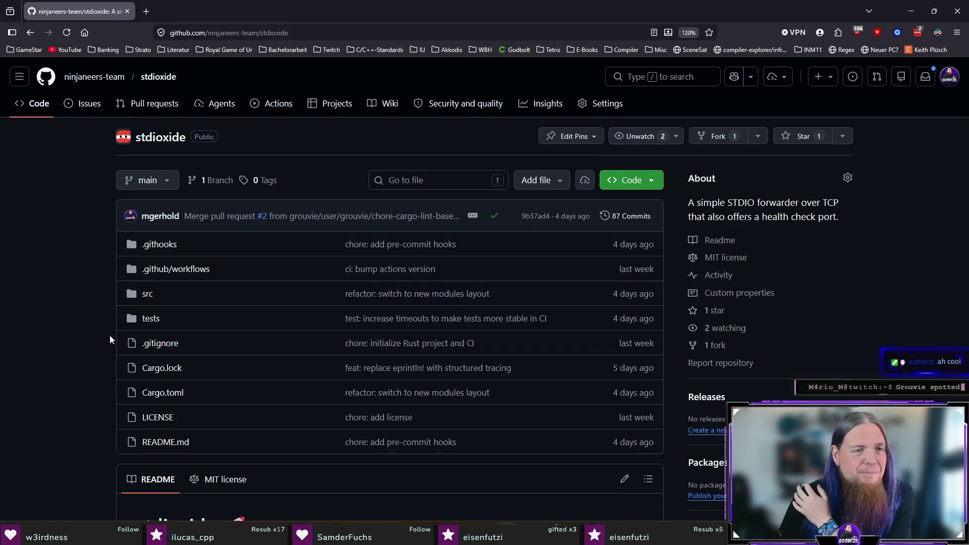
left_click(147, 298)
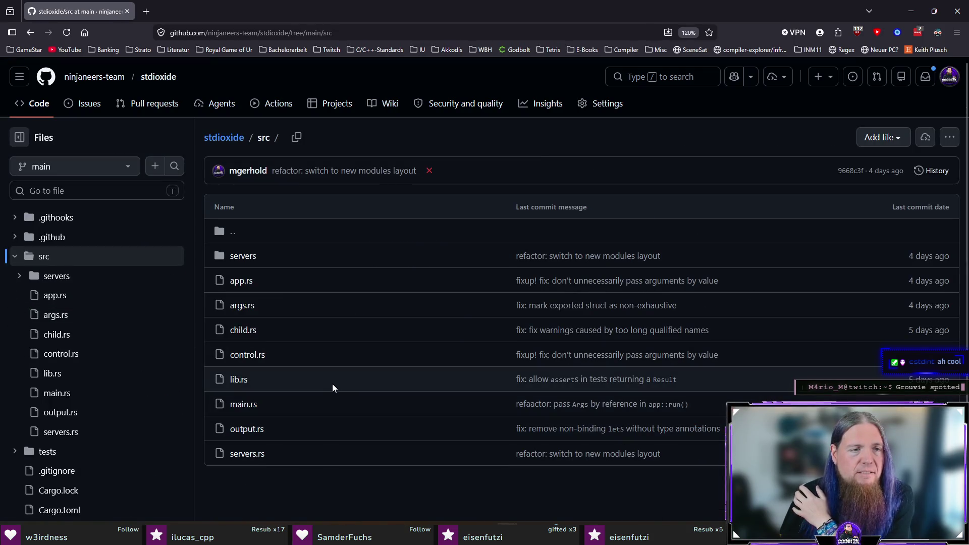
Step: Expand the servers subfolder in the file tree and view control.rs
left_click(17, 277)
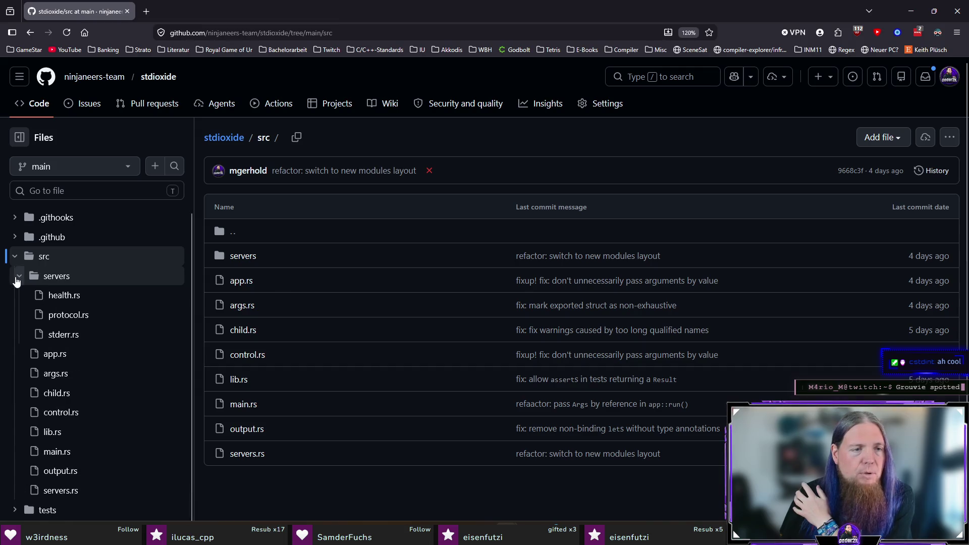
scroll(114, 337, "down", 1)
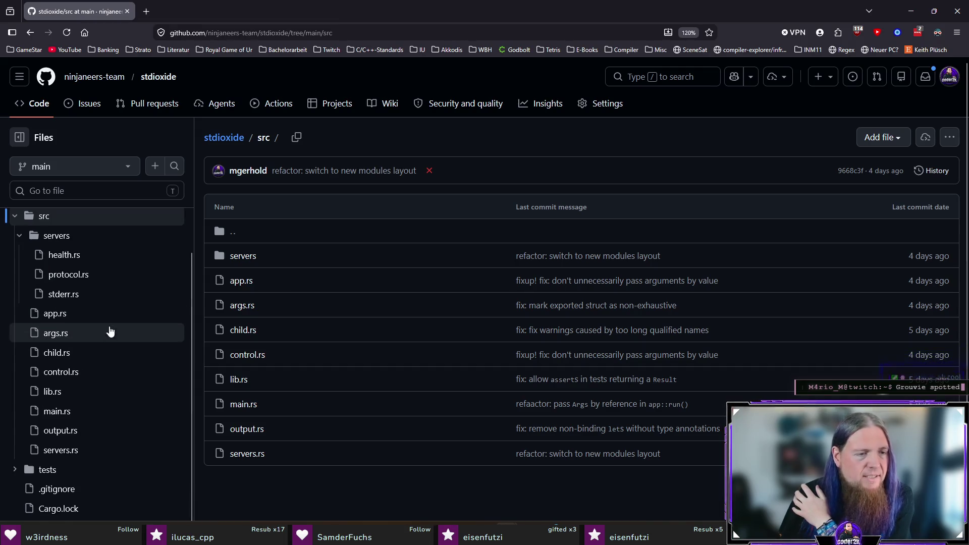
left_click(91, 374)
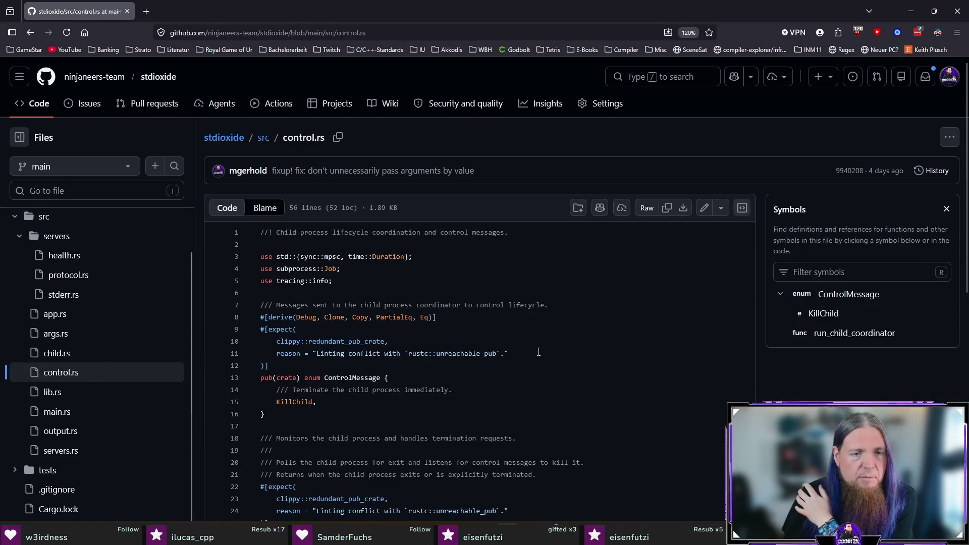
scroll(537, 347, "down", 3)
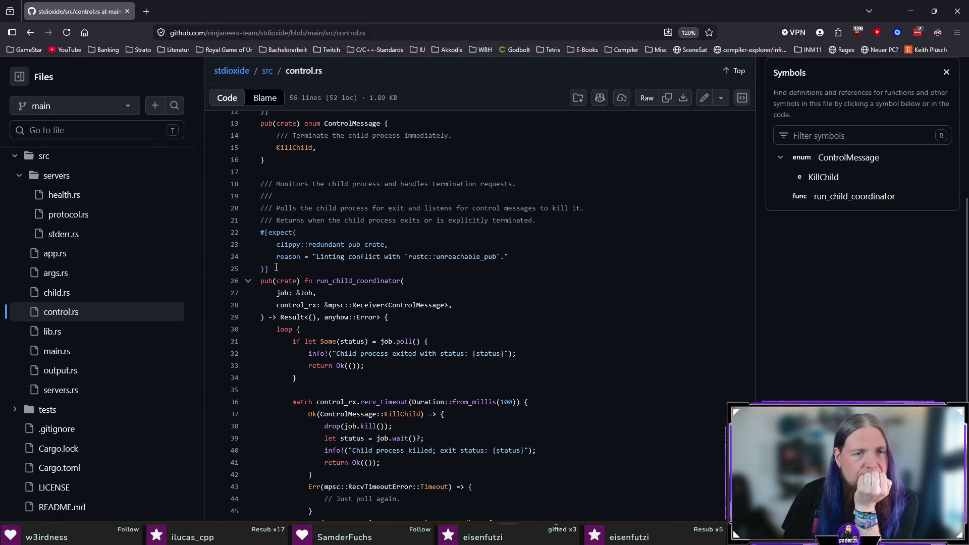
Step: Highlight the doc comment and #[expect] attribute on lines 18–25 of control.rs
left_click_drag(273, 268, 259, 186)
left_click_drag(270, 269, 260, 240)
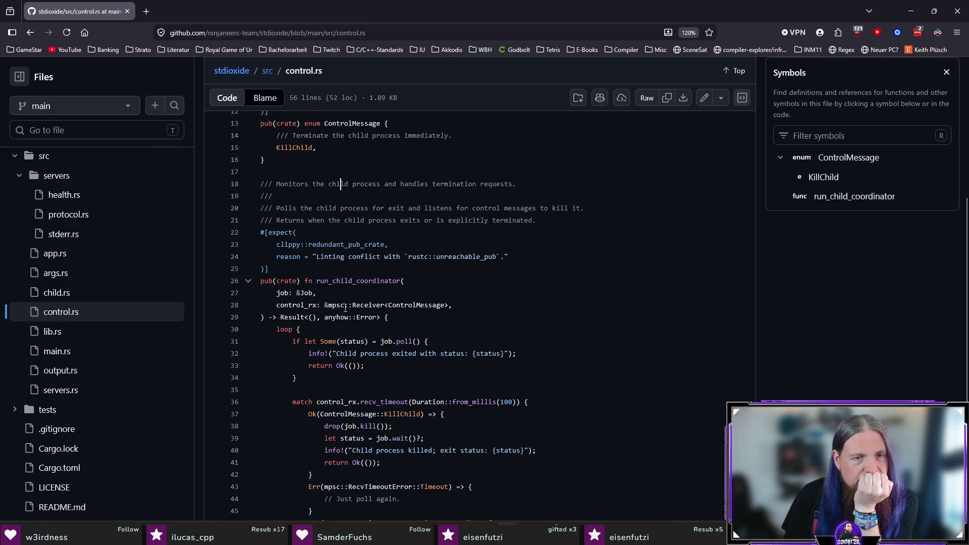
left_click(261, 240)
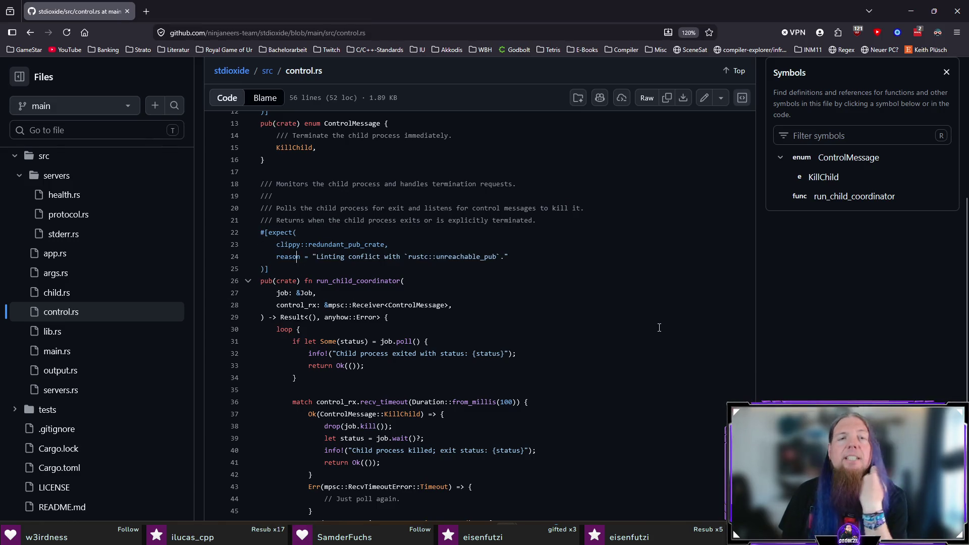
scroll(709, 306, "down", 1)
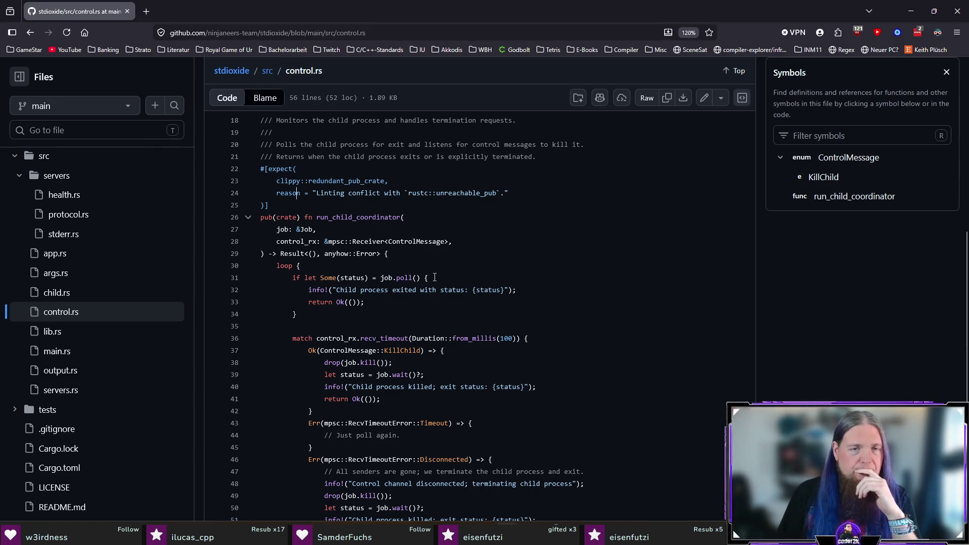
scroll(618, 236, "down", 2)
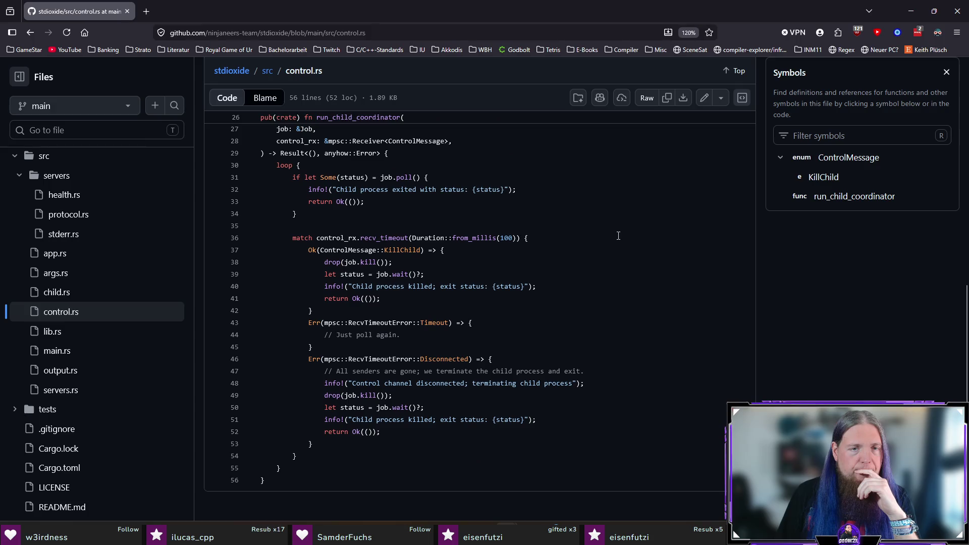
Step: Look over lib.rs and child.rs, then move on to output.rs
left_click(95, 341)
scroll(517, 288, "down", 2)
scroll(517, 288, "down", 1)
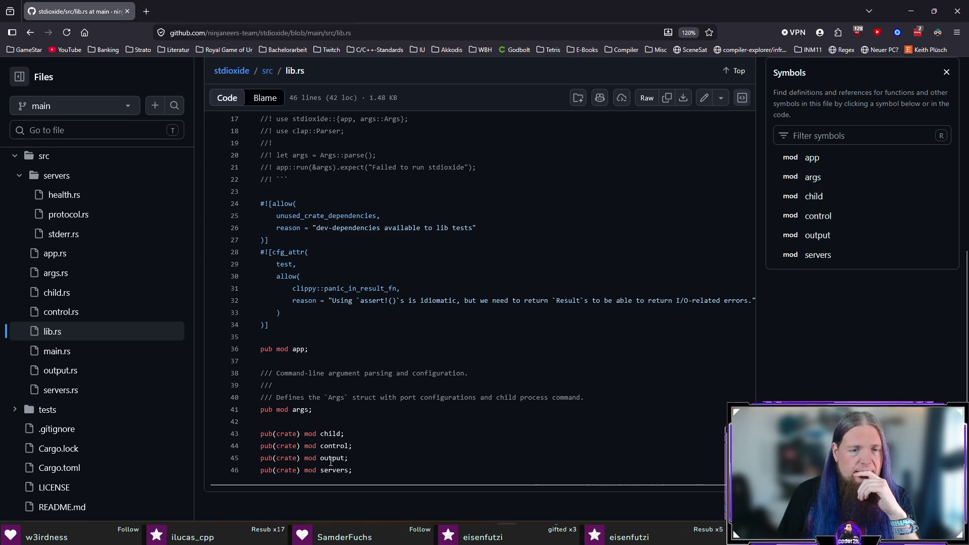
left_click(94, 295)
scroll(590, 310, "down", 2)
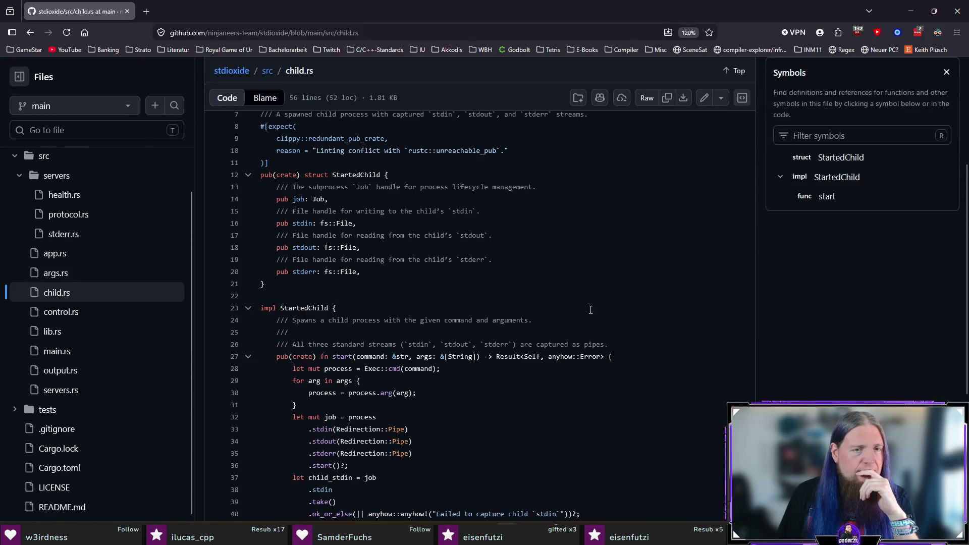
scroll(692, 303, "down", 3)
scroll(695, 302, "down", 2)
scroll(694, 302, "up", 5)
scroll(695, 298, "down", 1)
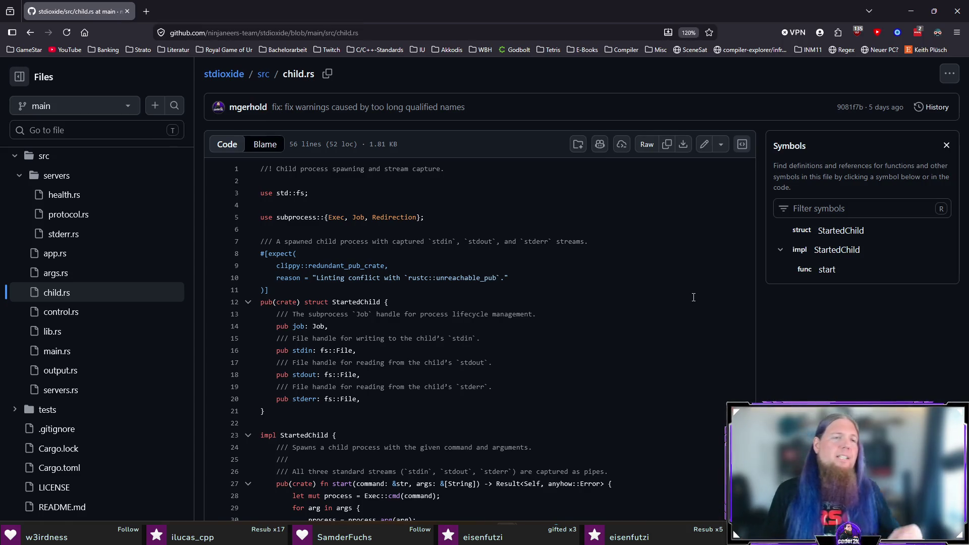
left_click(66, 371)
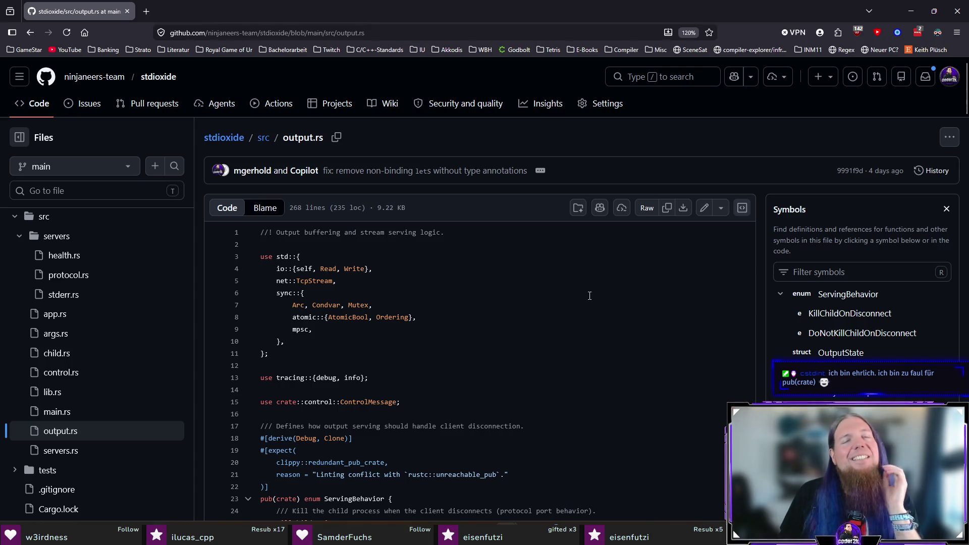
scroll(588, 307, "down", 2)
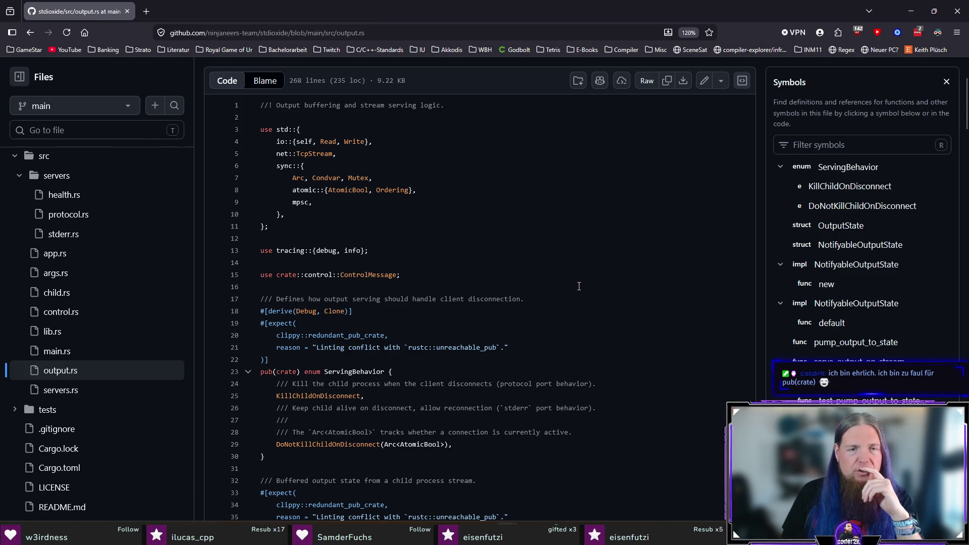
scroll(578, 285, "down", 4)
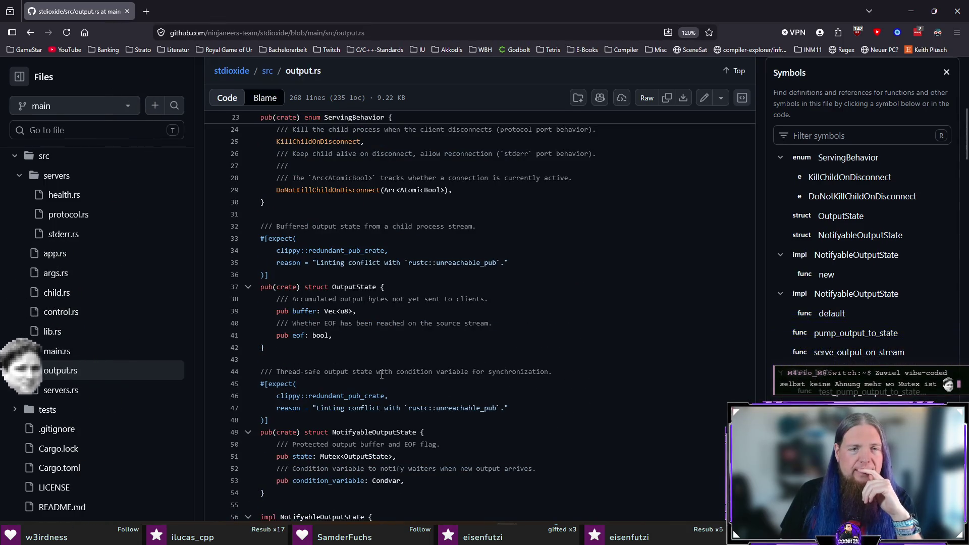
Step: Highlight the OutputState struct, its buffer field and the Mutex<OutputState> state type
left_click_drag(280, 346, 261, 287)
left_click(408, 311)
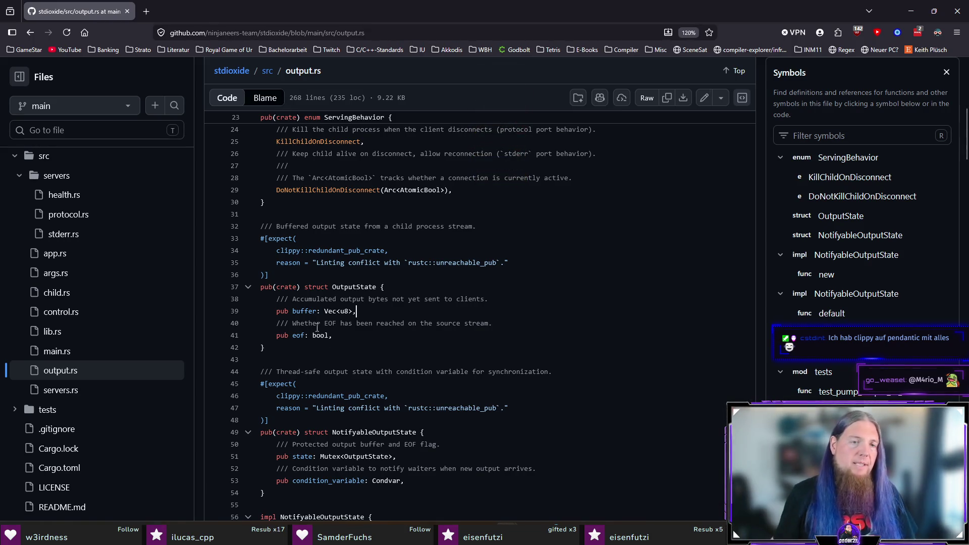
left_click_drag(277, 306, 356, 310)
left_click(386, 308)
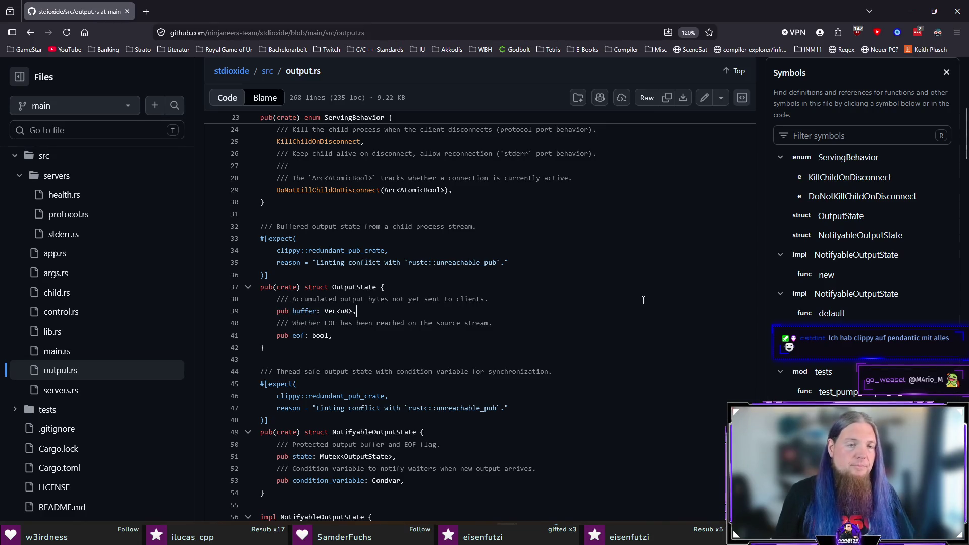
scroll(638, 301, "down", 1)
scroll(606, 283, "down", 1)
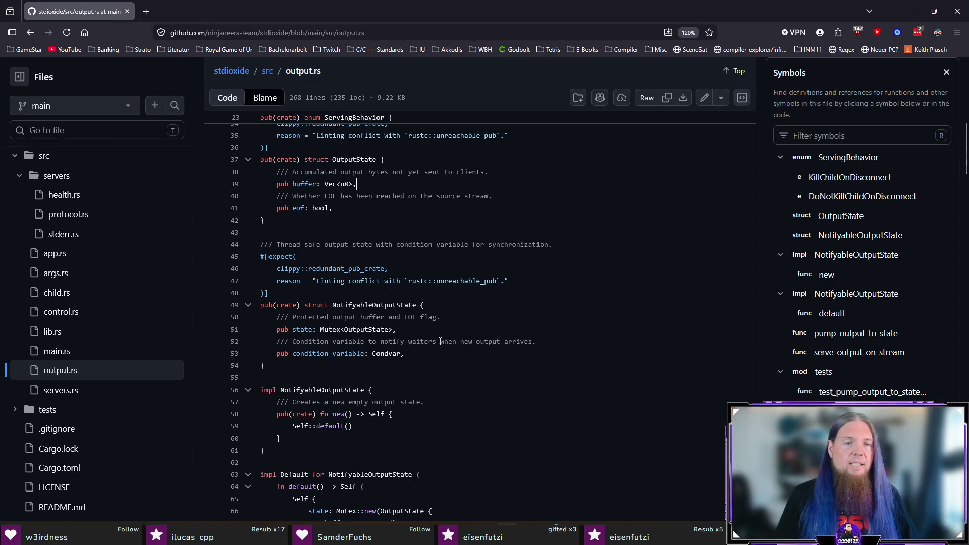
left_click_drag(320, 332, 397, 331)
left_click(406, 329)
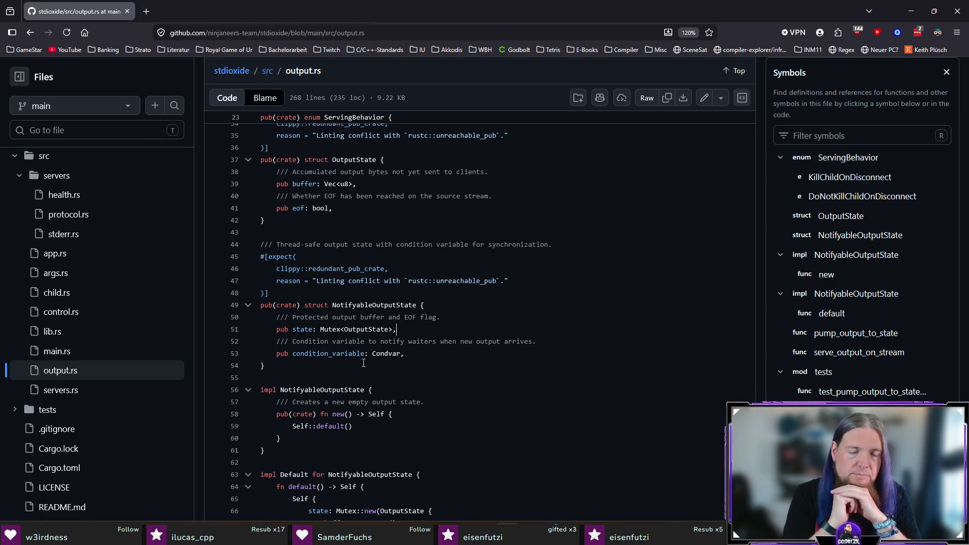
scroll(364, 363, "down", 3)
scroll(424, 318, "down", 1)
scroll(484, 288, "down", 1)
scroll(526, 261, "down", 2)
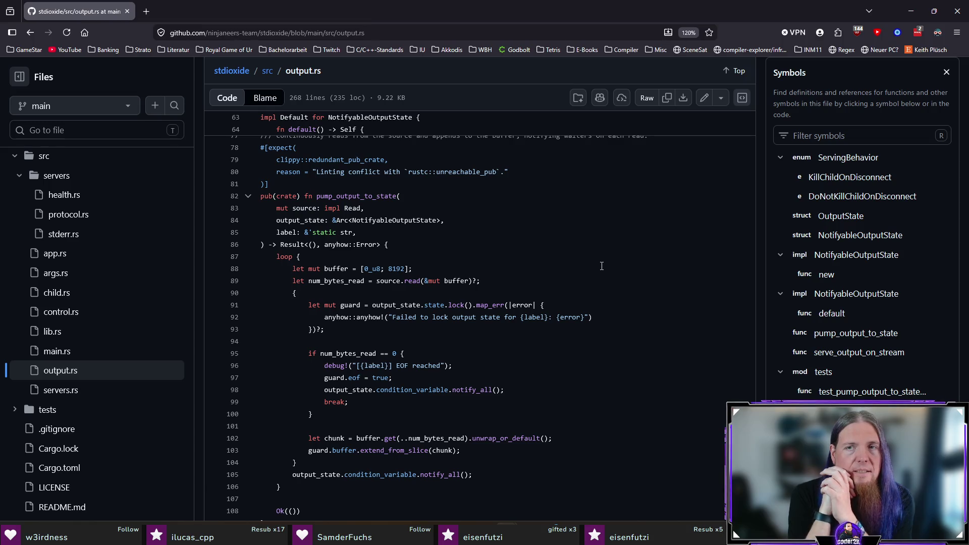
scroll(664, 252, "down", 3)
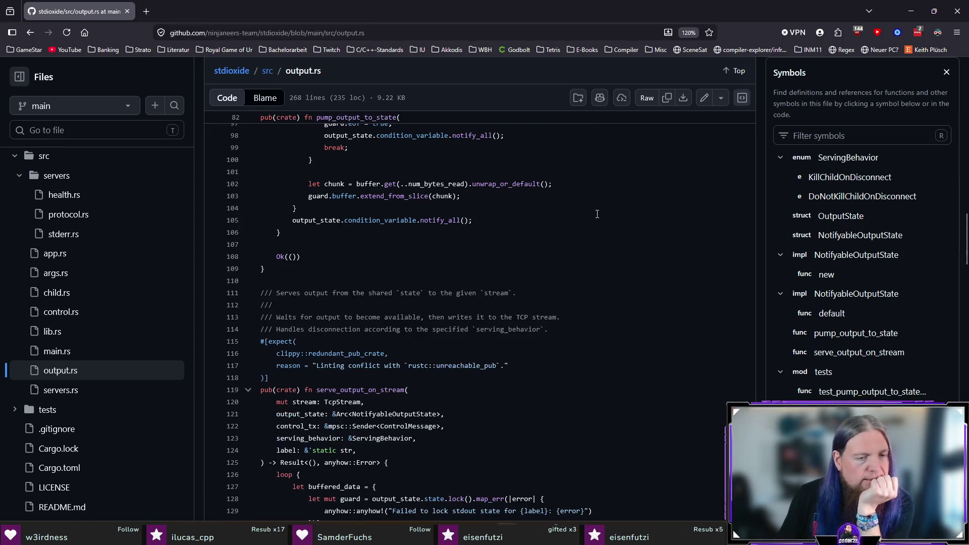
scroll(664, 252, "up", 3)
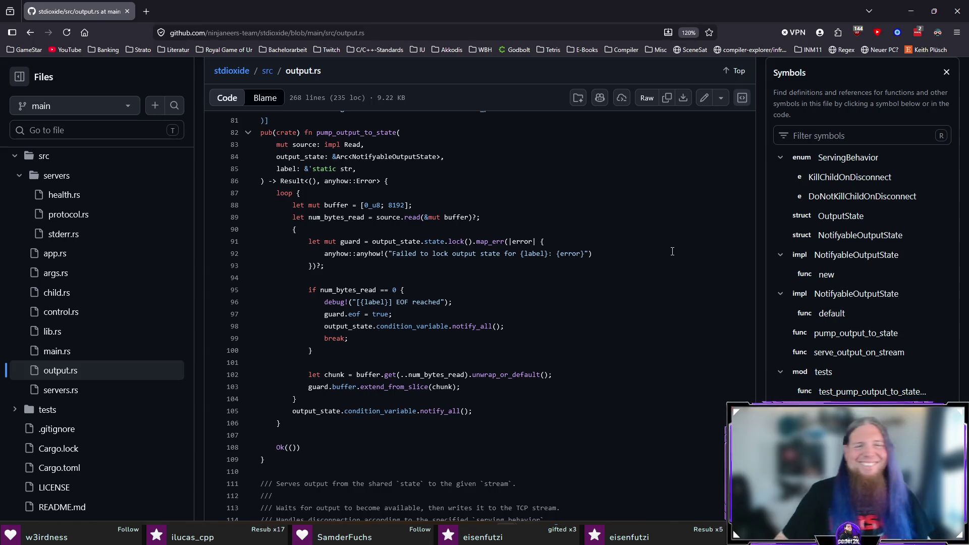
scroll(616, 221, "down", 1)
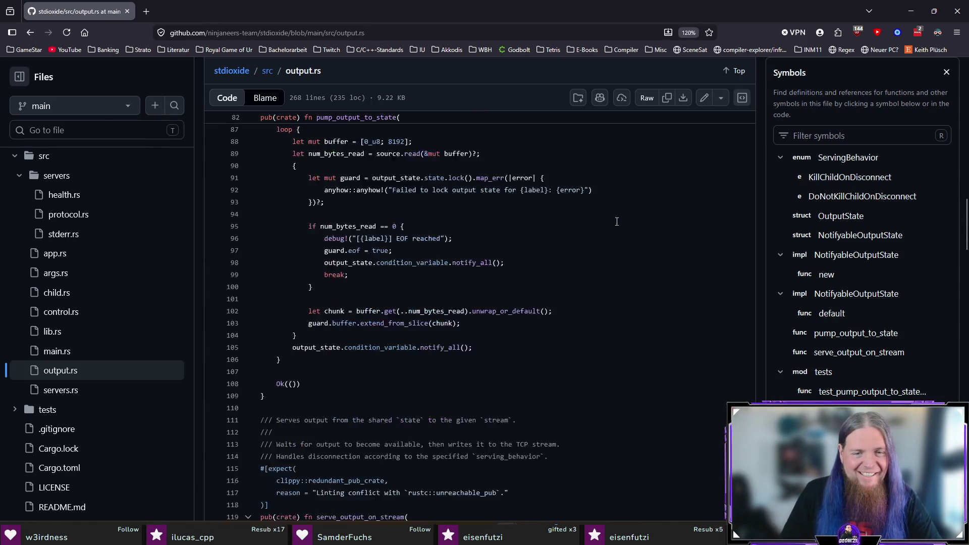
scroll(615, 228, "down", 1)
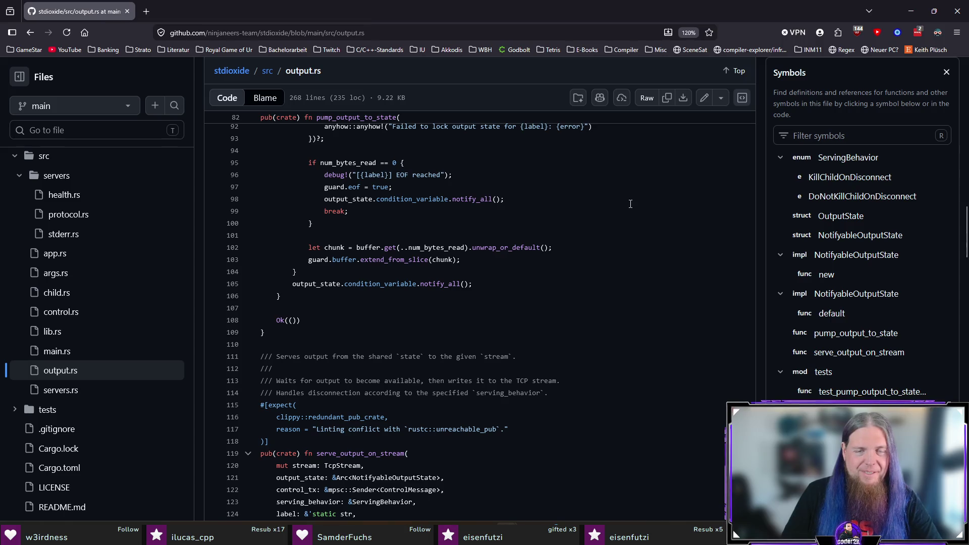
scroll(630, 203, "up", 1)
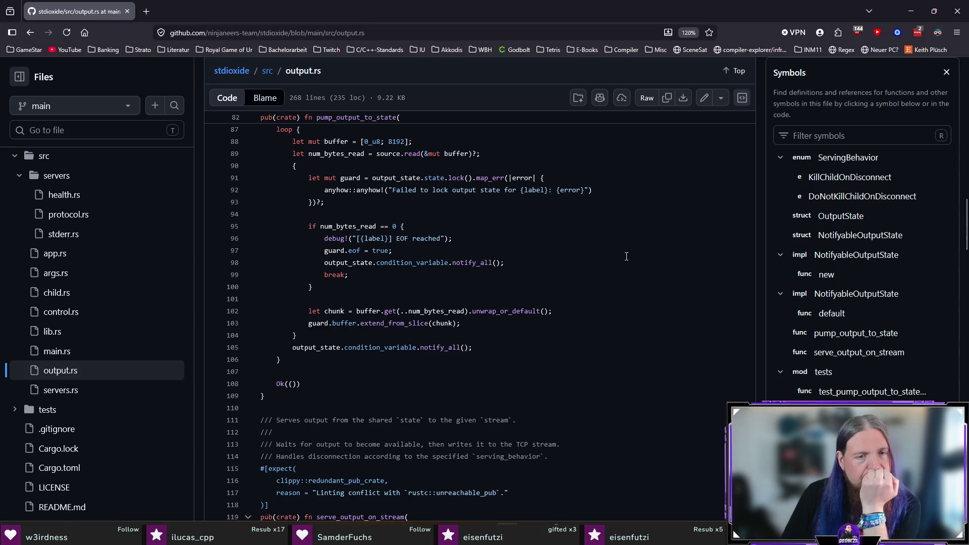
scroll(626, 256, "down", 1)
scroll(626, 256, "down", 2)
scroll(631, 251, "down", 1)
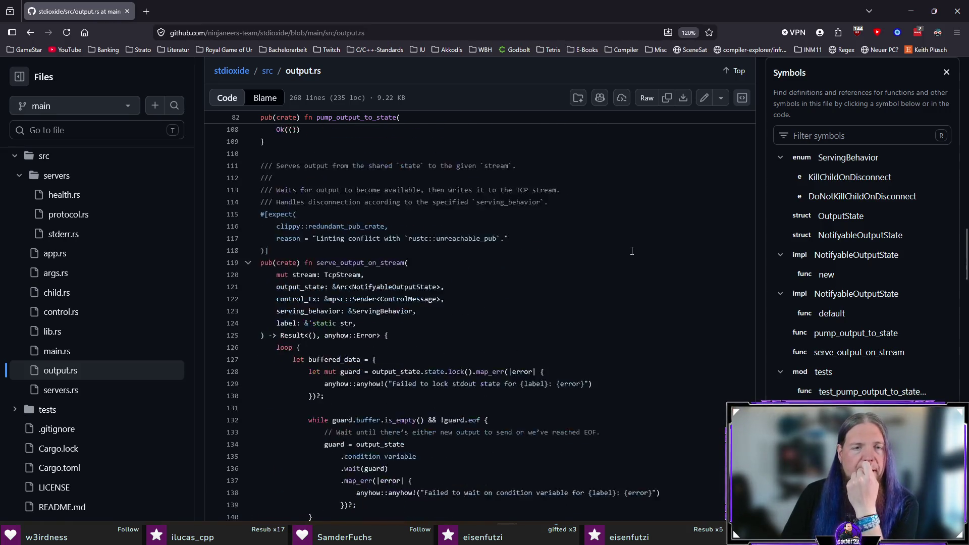
scroll(632, 251, "down", 1)
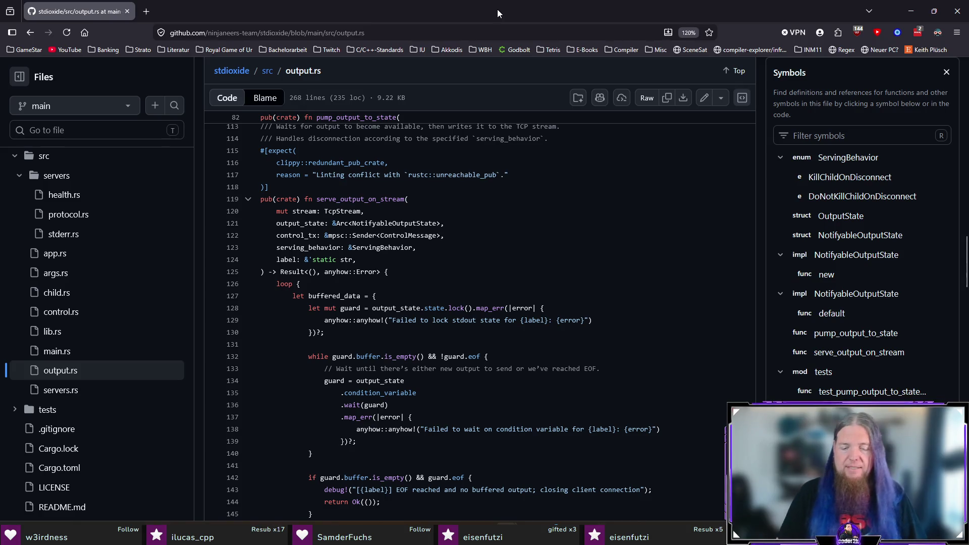
key("alt+Tab")
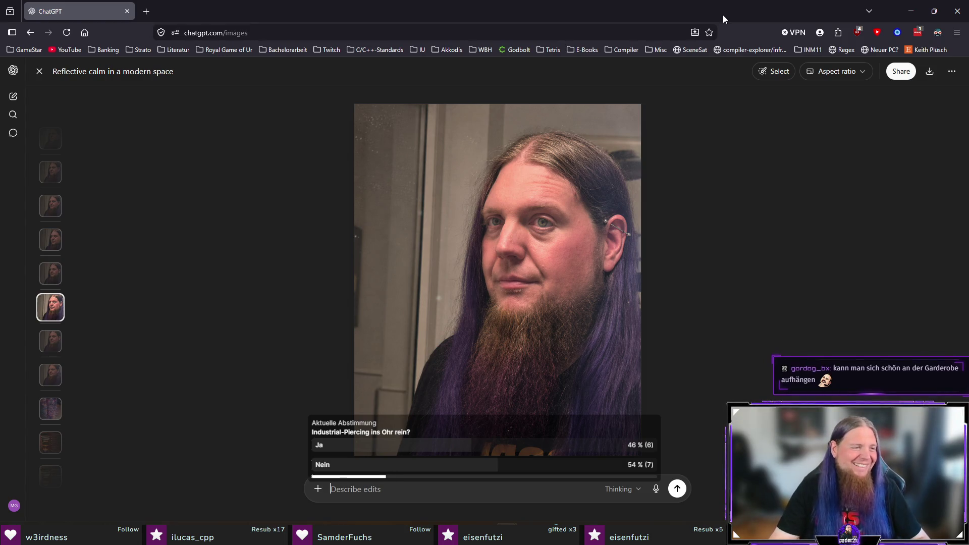
Step: Switch from the ChatGPT portrait editor back to the LaTeX chapter in TeXstudio
key("alt+Tab")
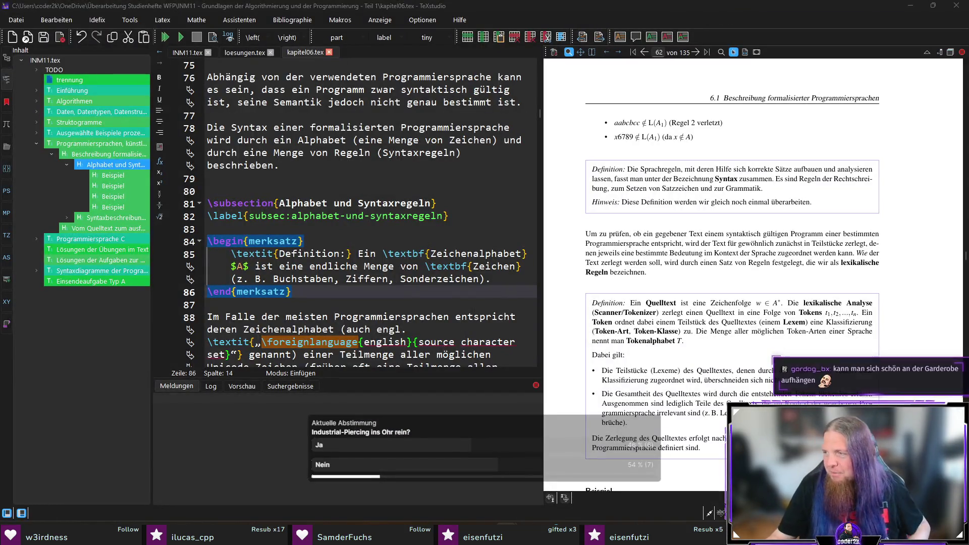
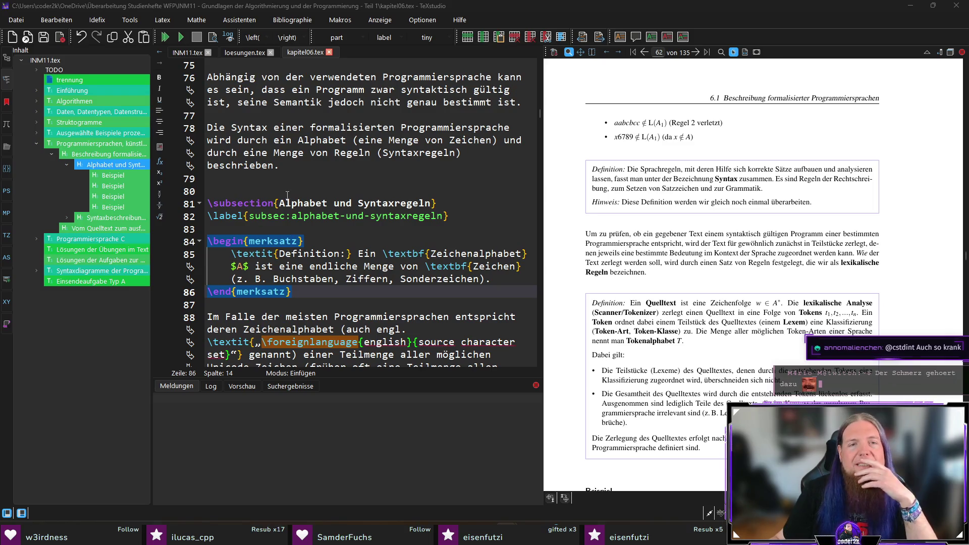
Step: Sync the PDF to the Syntax sentence, then jump to the source of the "Um zu prüfen" paragraph
left_click(287, 194)
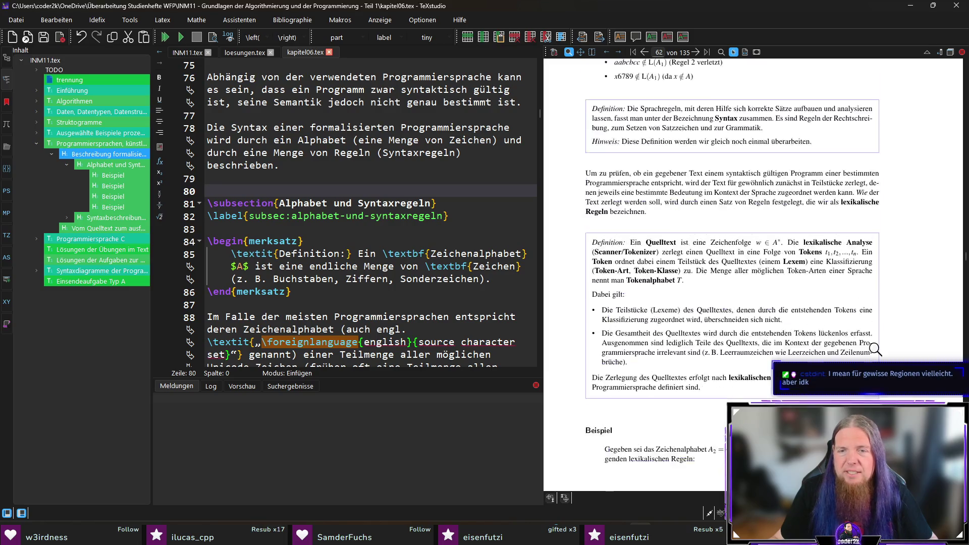
left_click(282, 165)
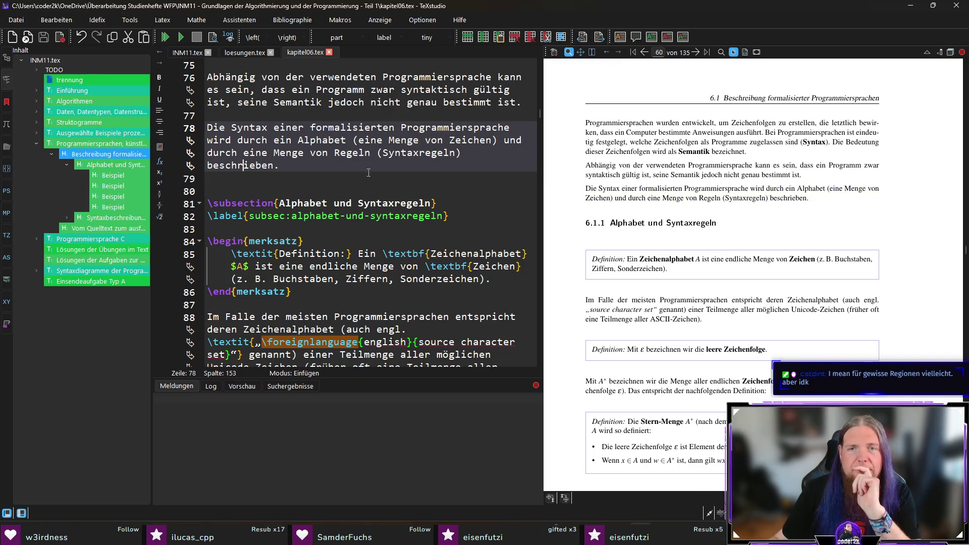
scroll(660, 216, "down", 5)
scroll(758, 225, "down", 3)
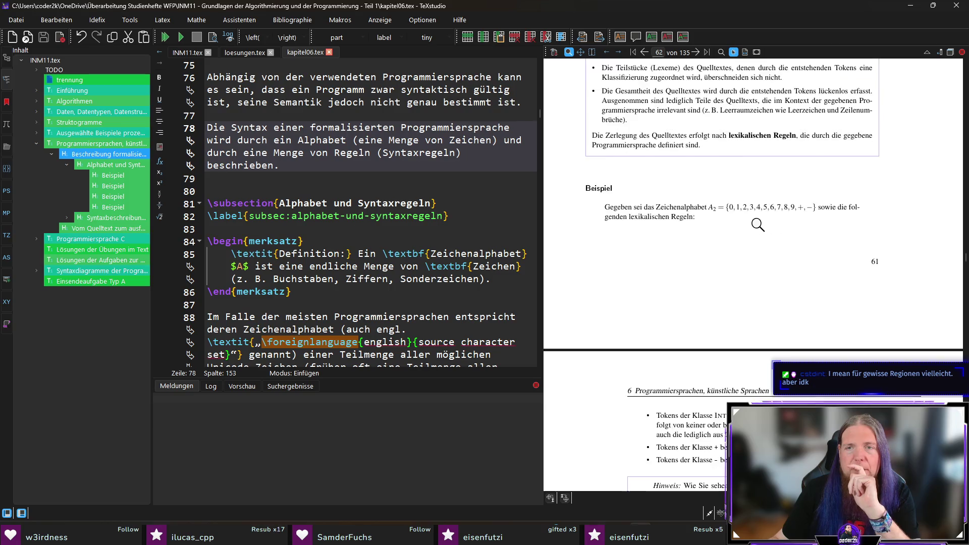
scroll(761, 250, "down", 3)
scroll(768, 227, "up", 3)
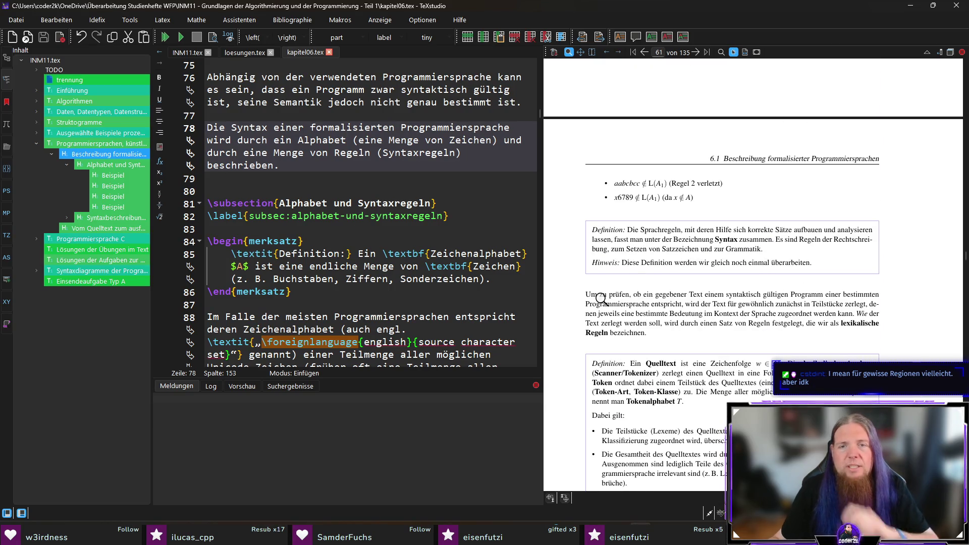
scroll(591, 297, "up", 1, "ctrl")
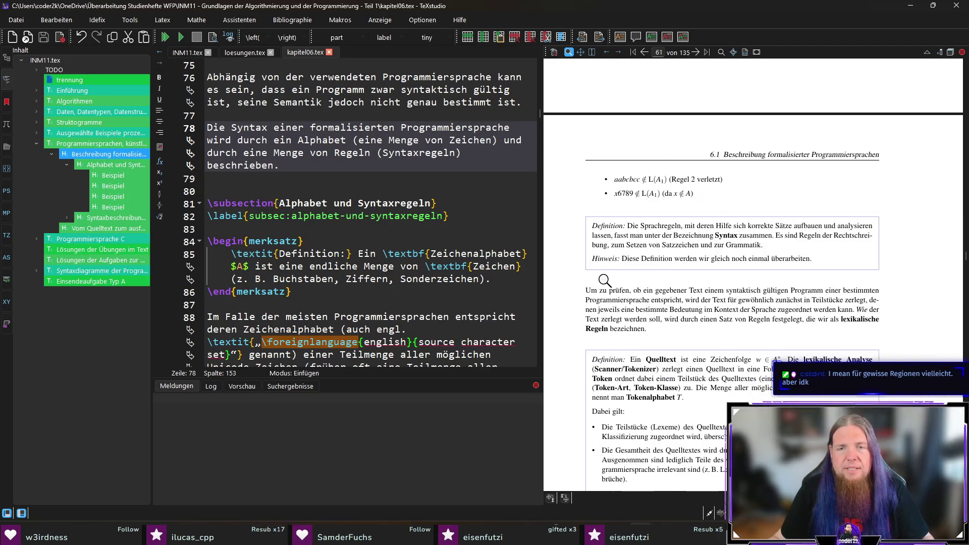
scroll(600, 296, "down", 1, "ctrl")
left_click(599, 291, "ctrl")
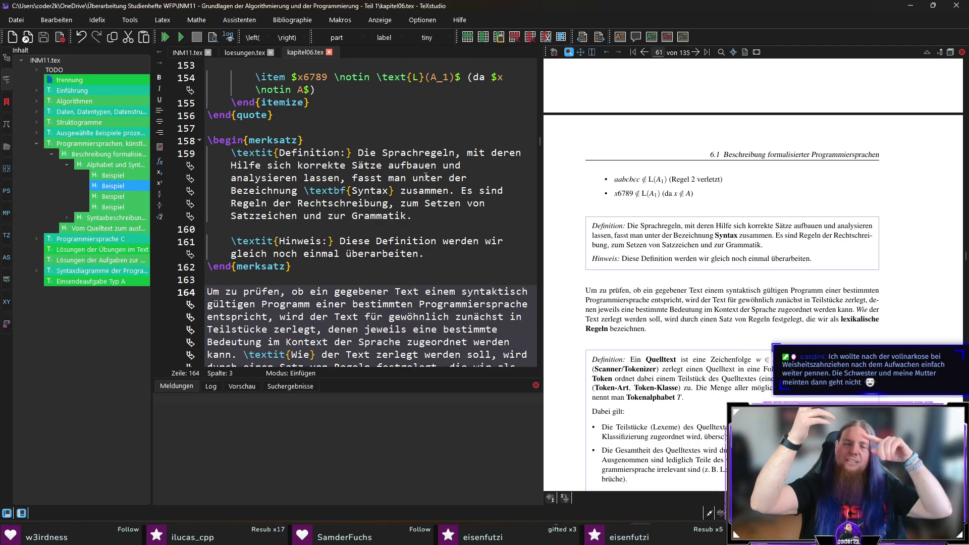
key("Right")
key("Right")
key("Right")
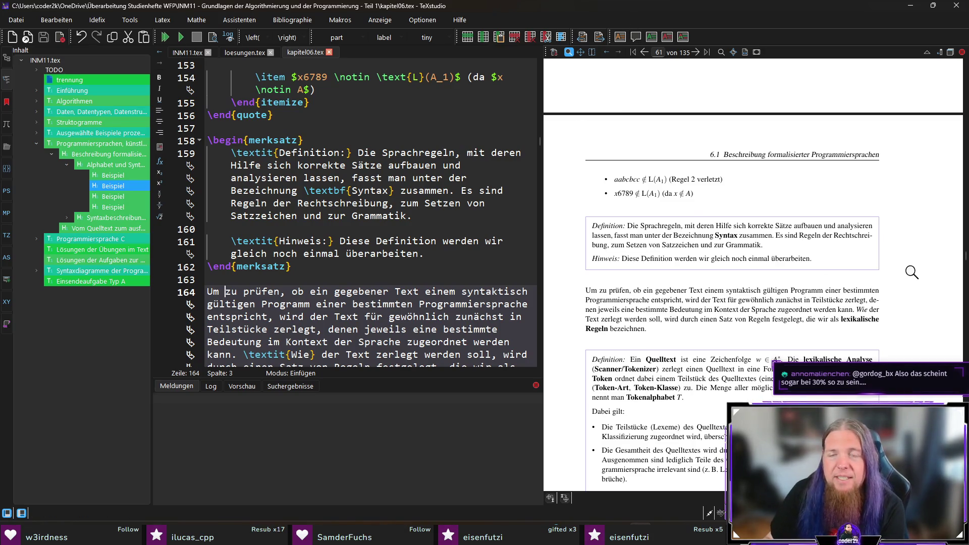
scroll(910, 271, "down", 1)
scroll(913, 265, "down", 1)
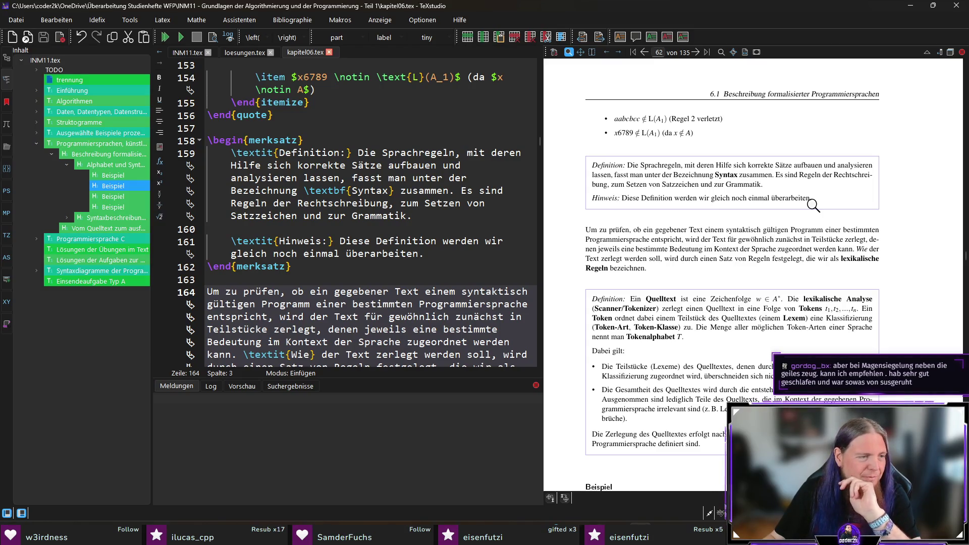
scroll(908, 266, "down", 1)
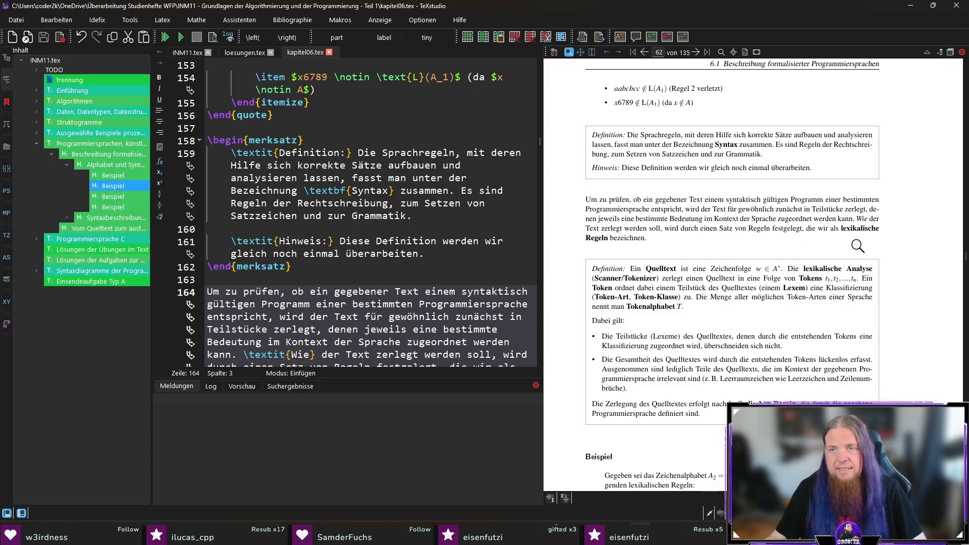
scroll(893, 261, "down", 1)
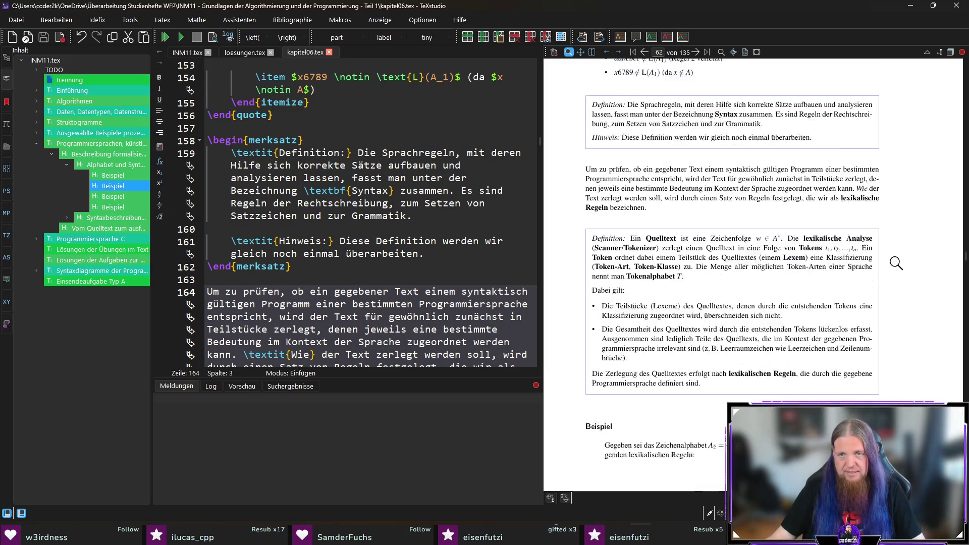
scroll(895, 263, "down", 1)
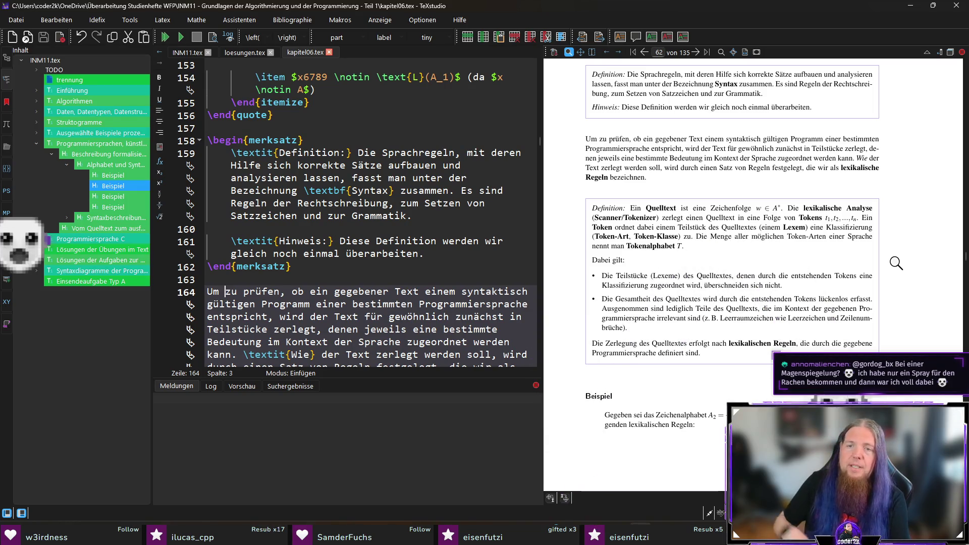
Step: Jump to the example passage's source, then return to the earlier editing position
left_click(606, 324, "ctrl")
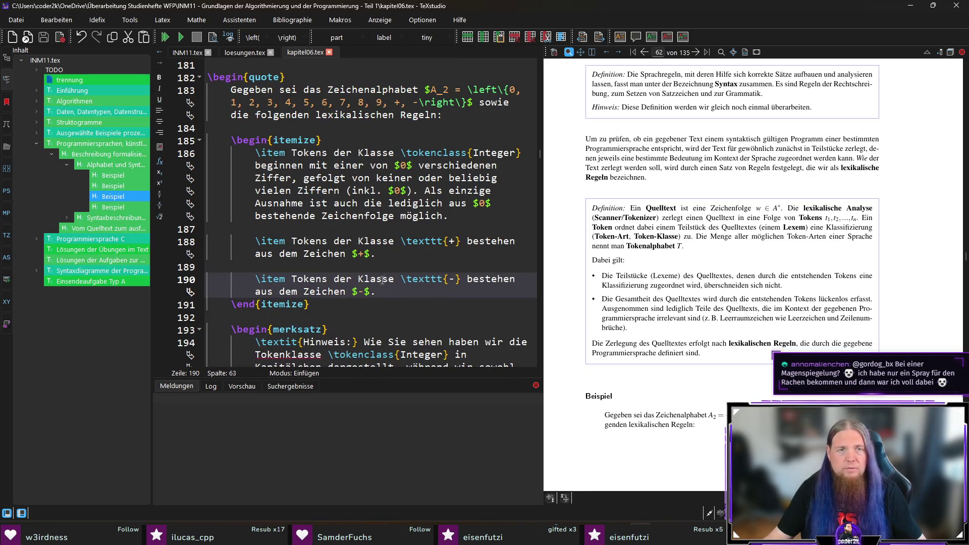
key("alt+Left")
scroll(371, 286, "down", 2)
scroll(358, 293, "down", 2)
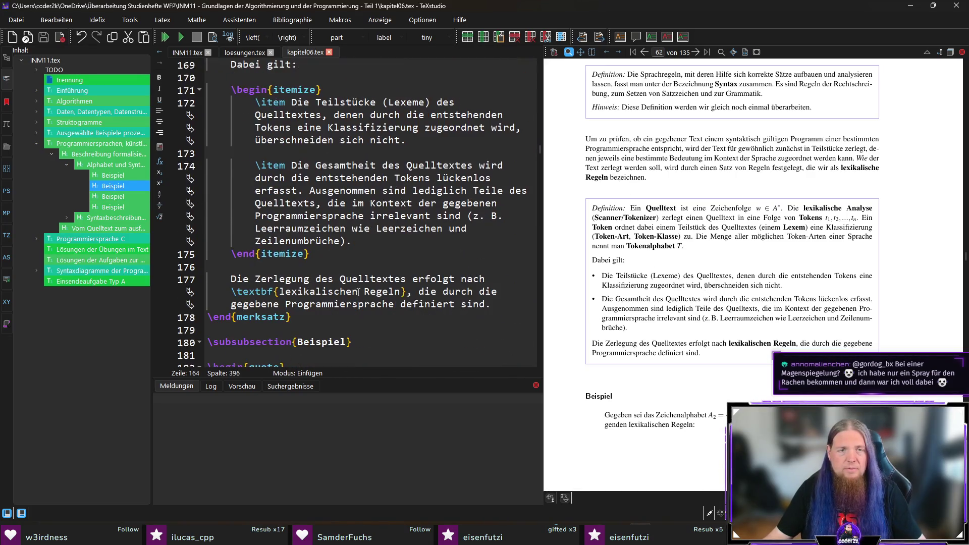
Step: Add " oder Kommentare" to the second lexeme bullet and recompile the PDF
left_click(342, 241)
type("oder Kommentare")
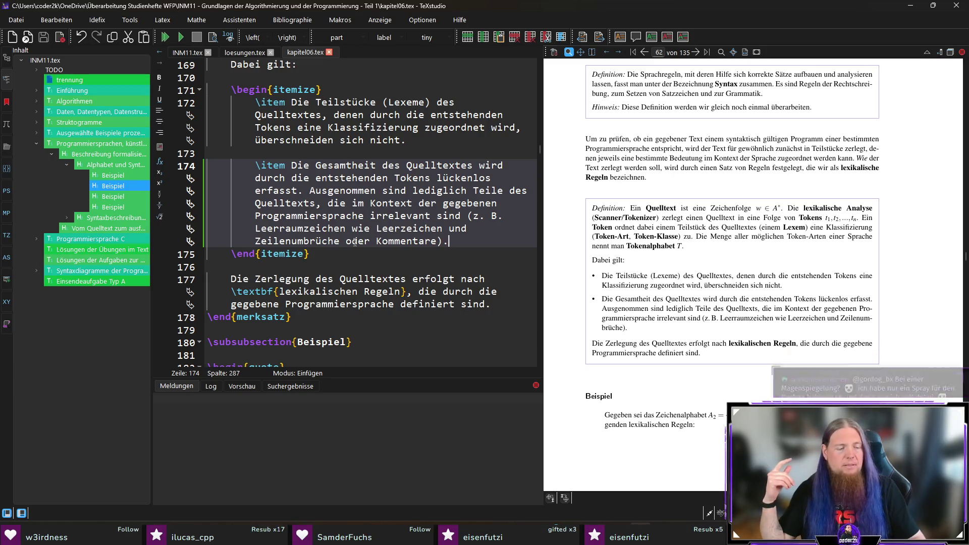
key("F5")
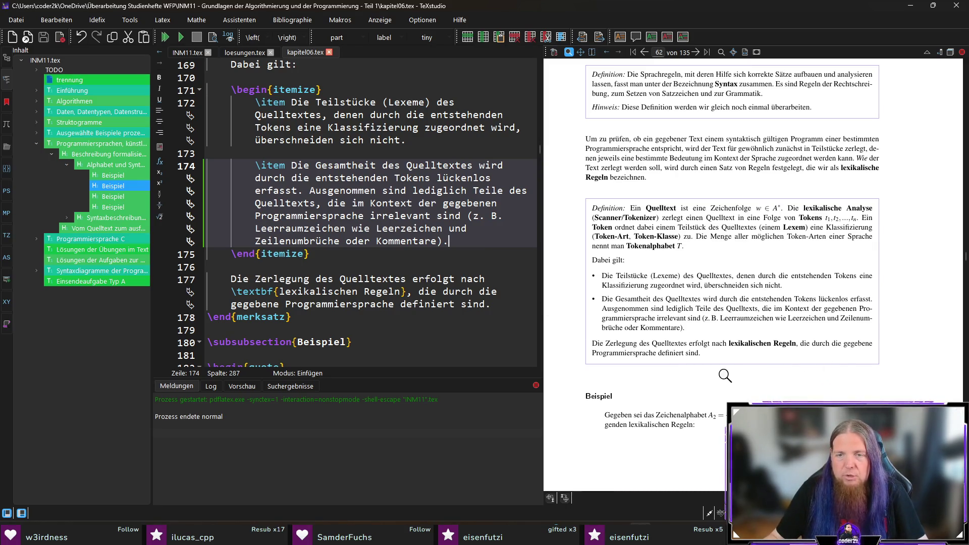
scroll(800, 340, "down", 3)
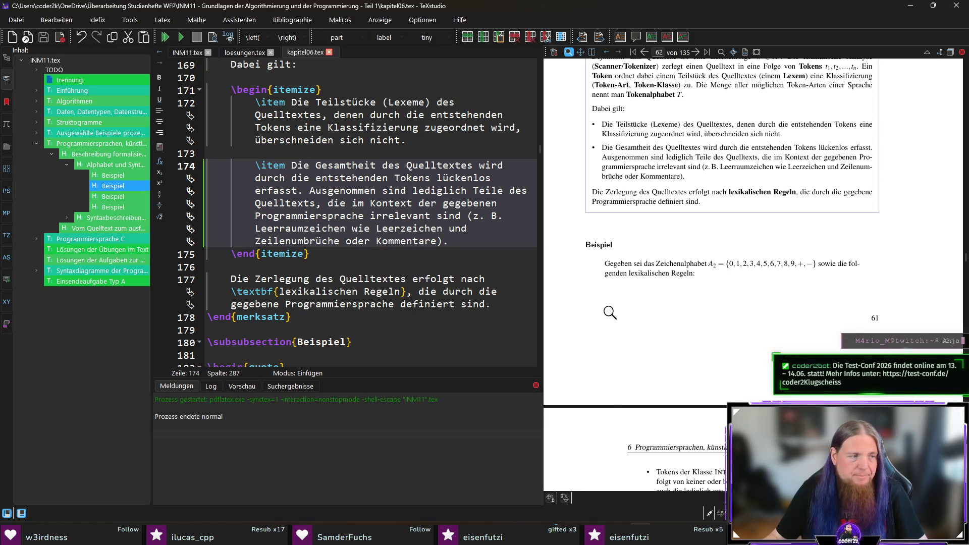
scroll(611, 313, "down", 2)
scroll(610, 310, "down", 2)
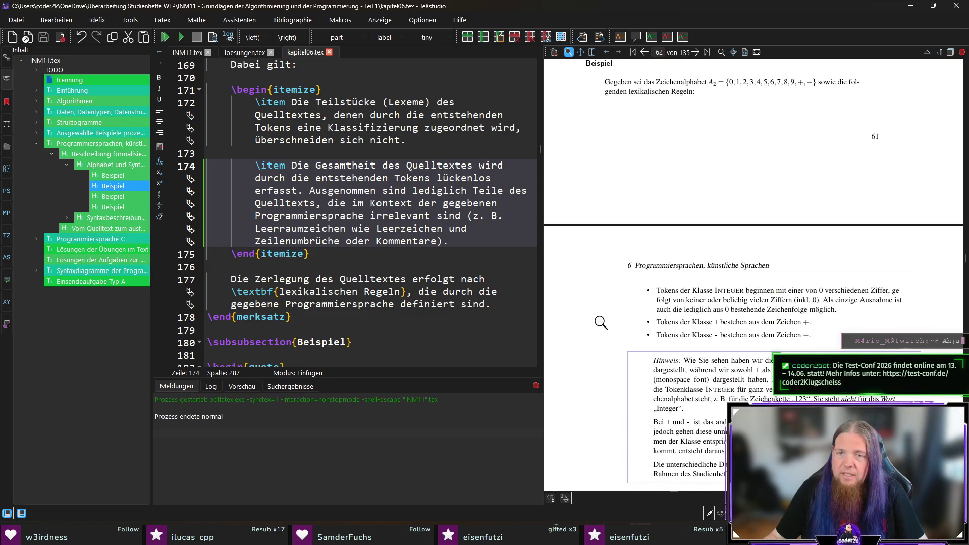
scroll(600, 322, "down", 1)
scroll(618, 317, "down", 1)
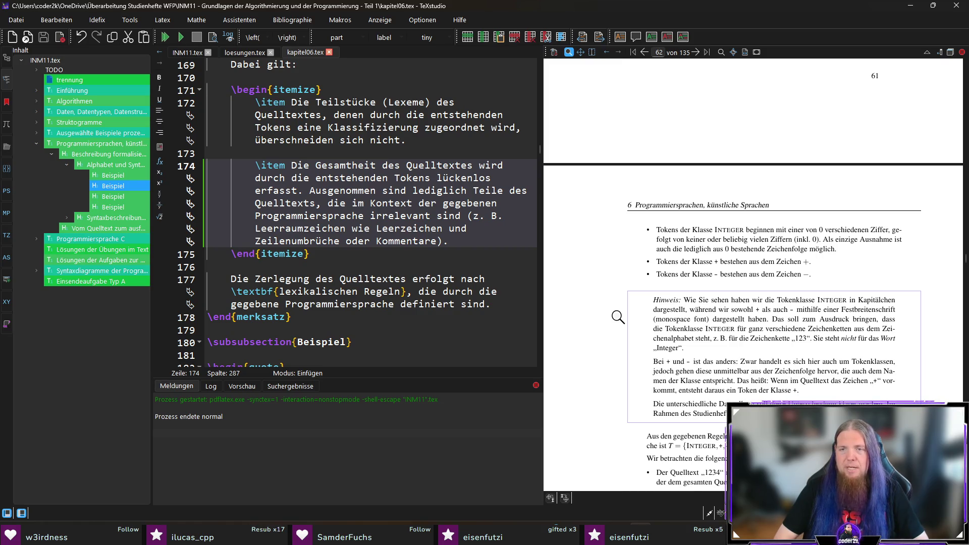
scroll(618, 317, "down", 1)
scroll(618, 311, "down", 1)
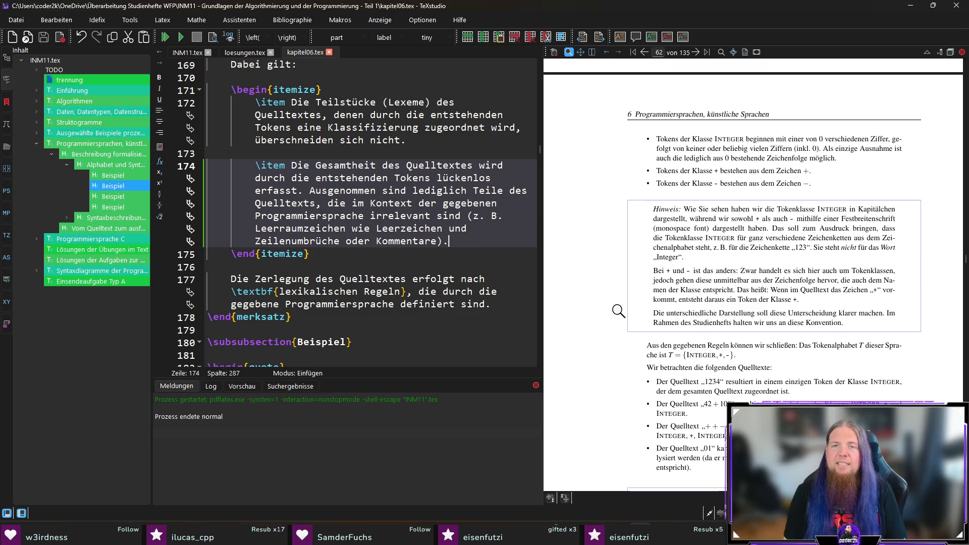
left_click(826, 212)
left_click_drag(826, 210, 839, 207)
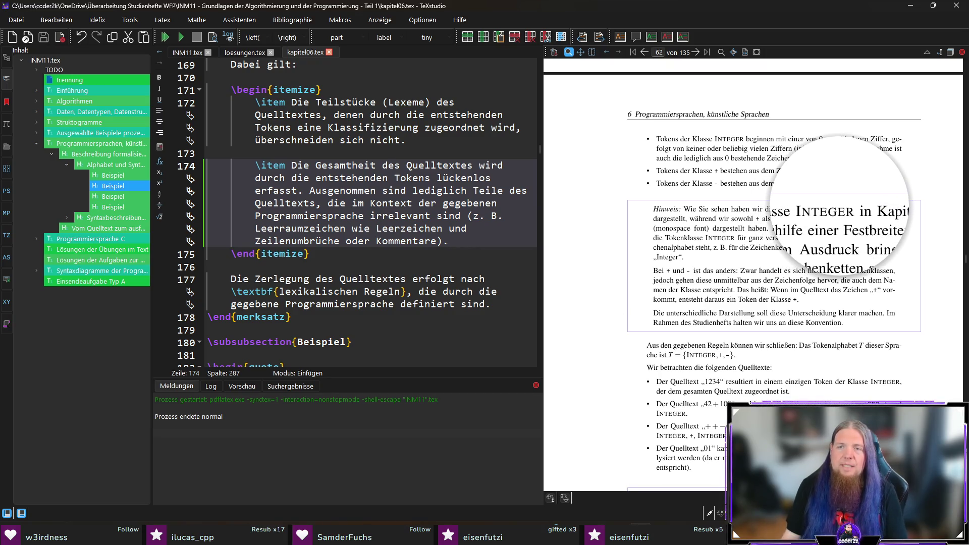
left_click_drag(839, 208, 719, 133)
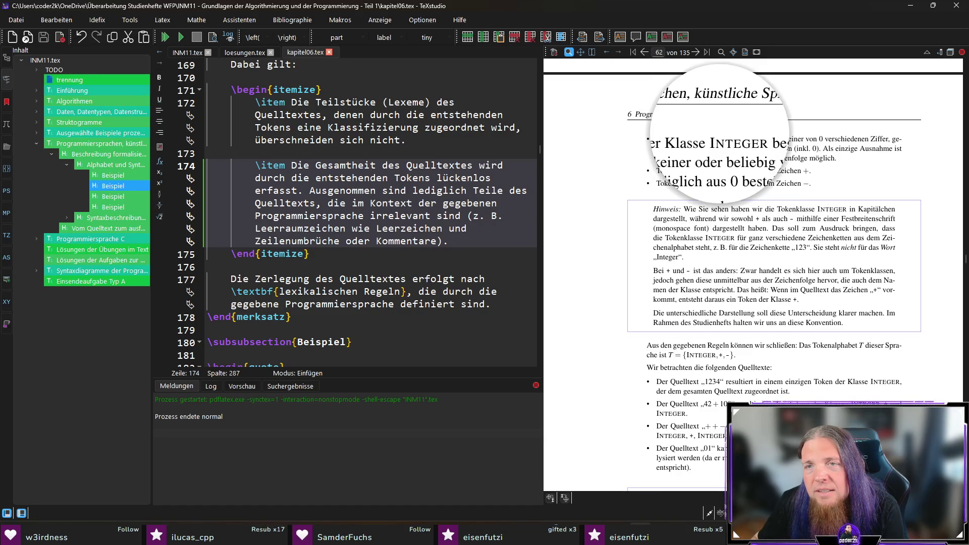
left_click_drag(718, 135, 828, 209)
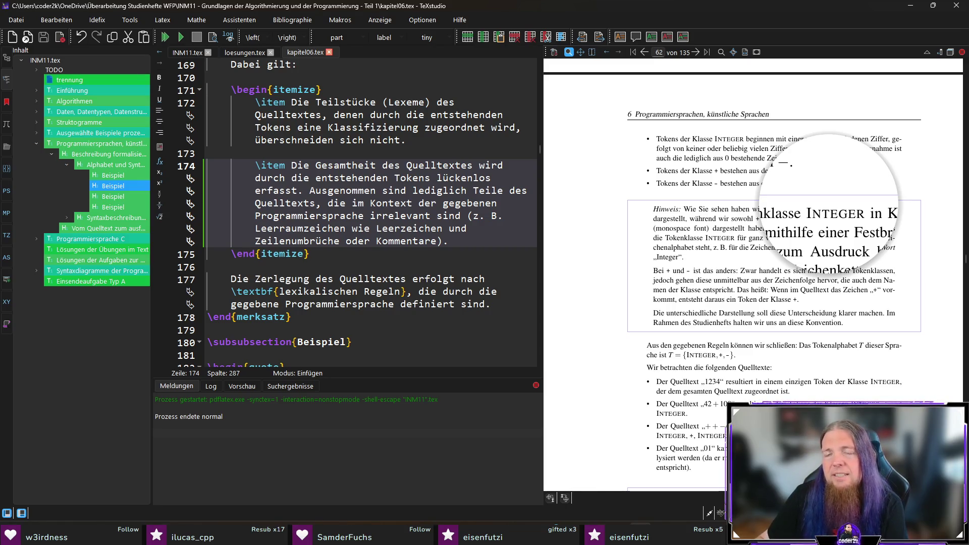
left_click_drag(830, 205, 832, 208)
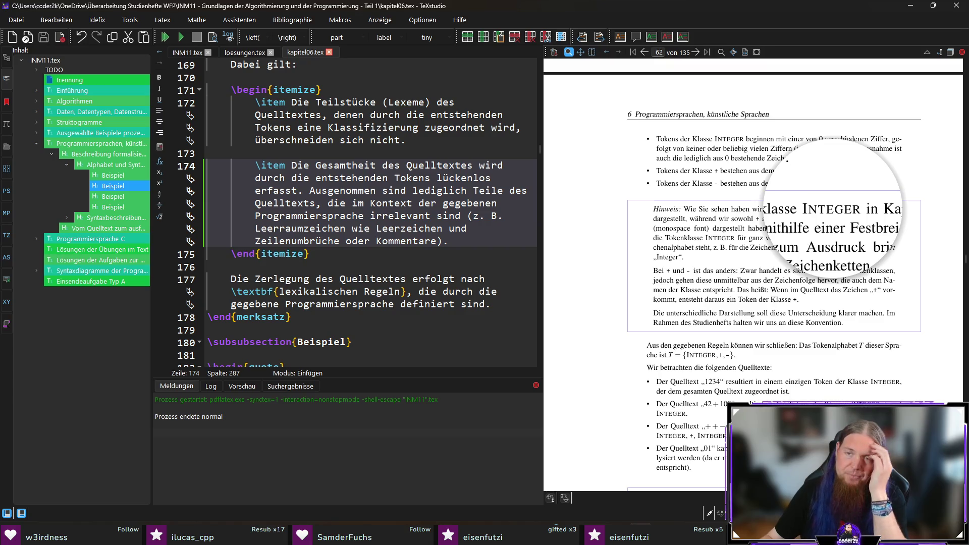
left_click_drag(848, 214, 850, 213)
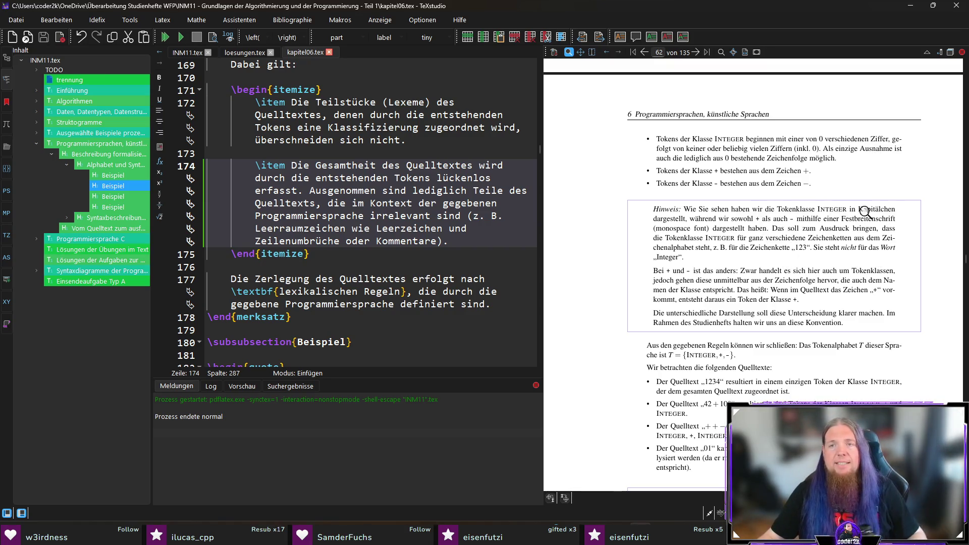